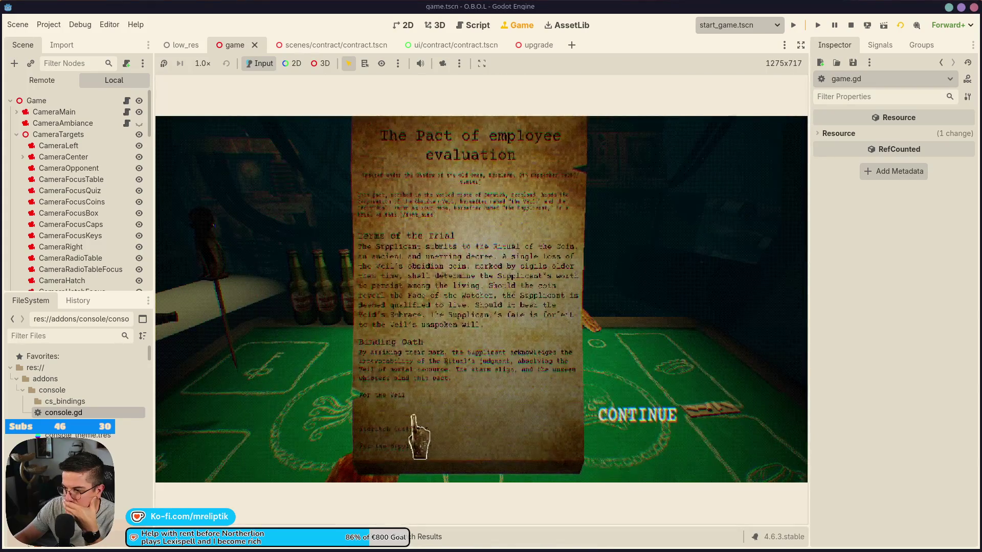
- Sign the employee evaluation pact in the running game and continue back to the card table
mouse_move(413, 417)
left_mouse_down()
mouse_move(461, 432)
mouse_move(455, 399)
mouse_move(495, 405)
left_mouse_up()
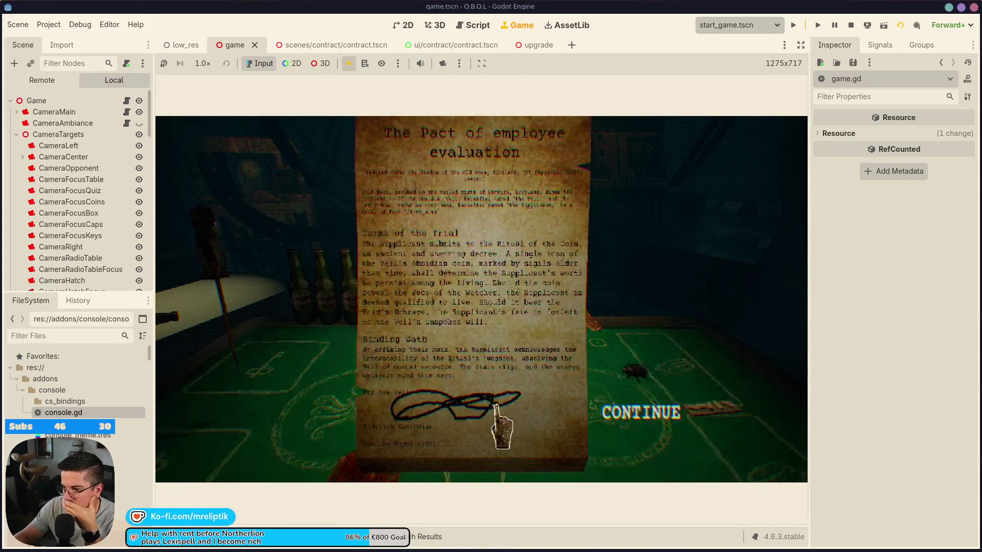
left_click(642, 412)
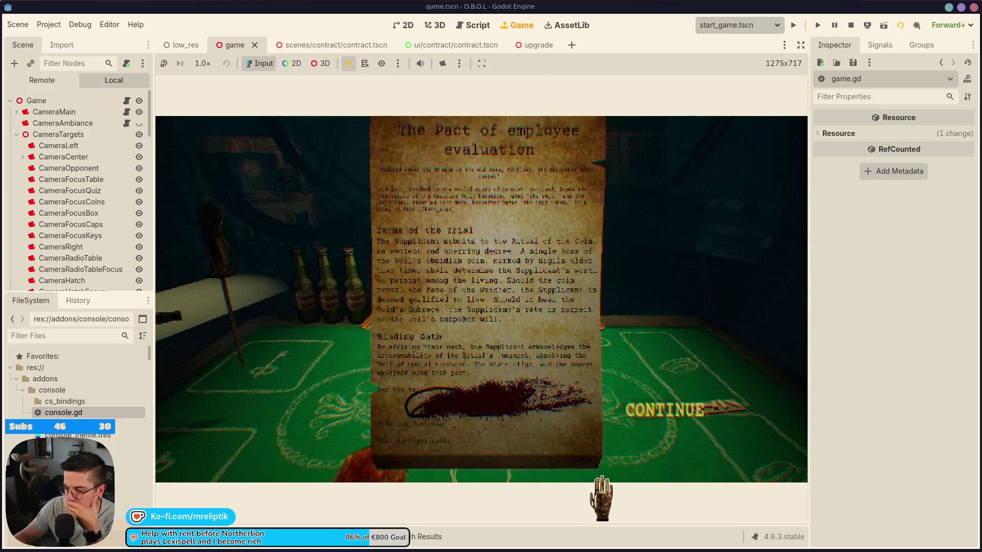
left_click(604, 480)
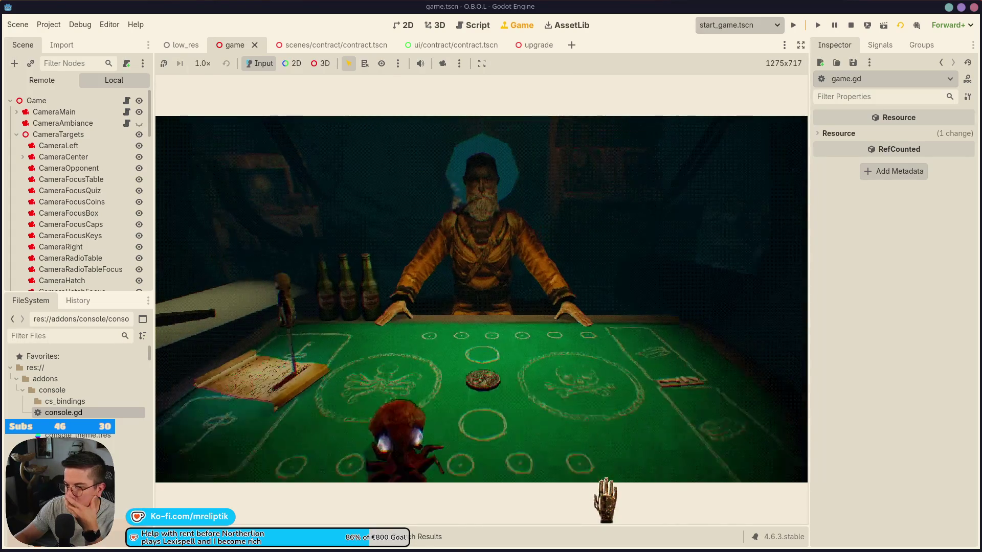
left_click(128, 100)
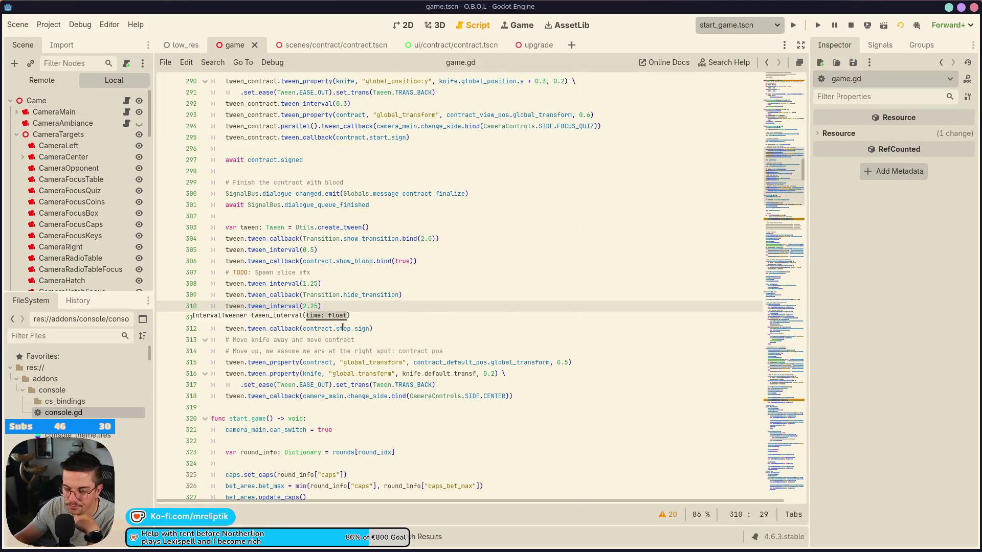
- Change tween_interval on line 308 of game.gd from 1.25 to 1.0 and save
left_click(311, 278)
key("Delete")
key("BackSpace")
type("0")
key("ctrl+s")
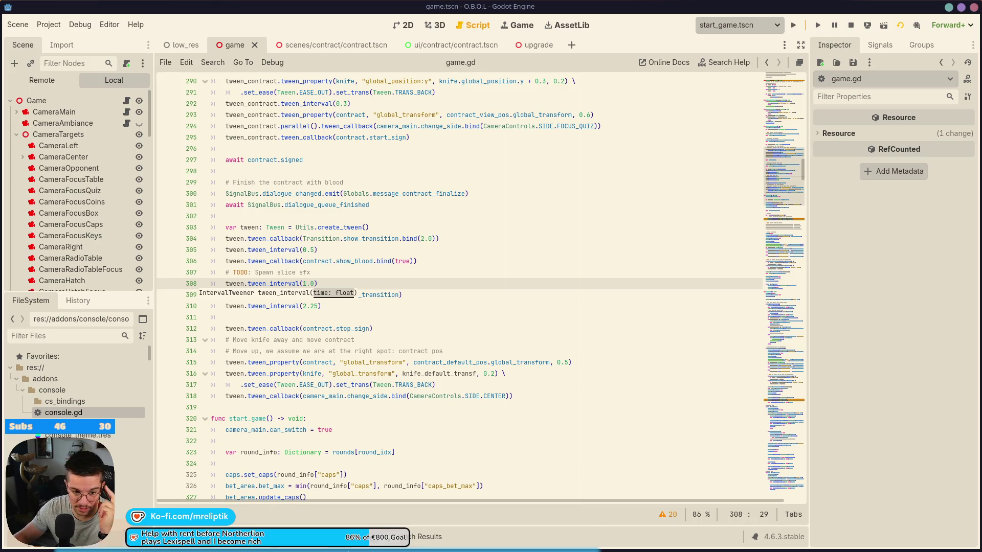
left_click(390, 296)
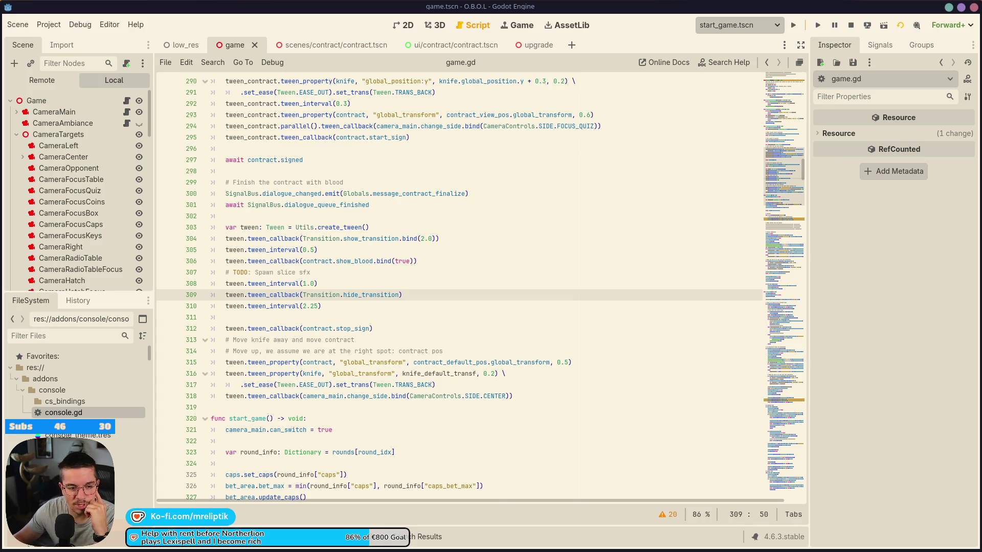
- Look over the bind and knife references in the blood-signing tween code, then return to 3D
left_click(495, 316)
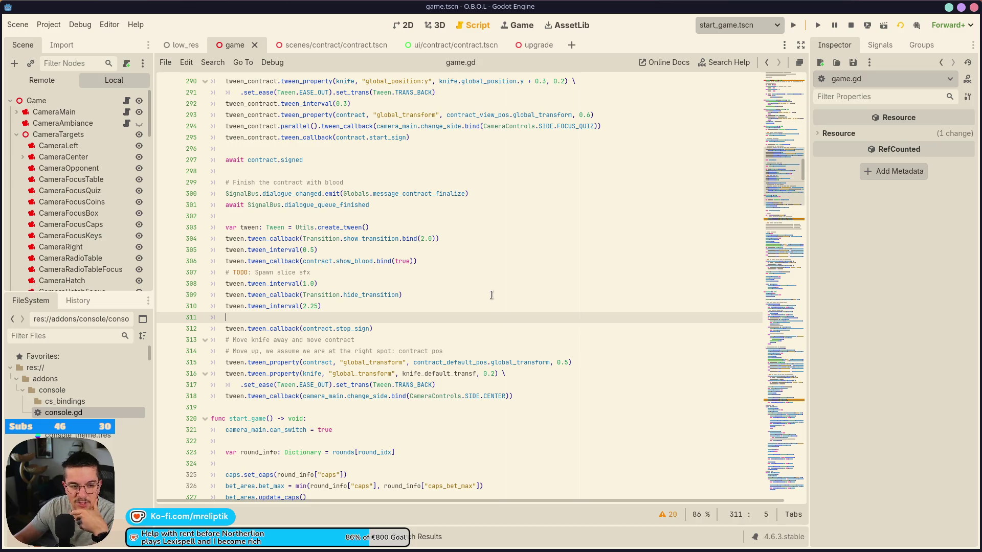
mouse_move(379, 264)
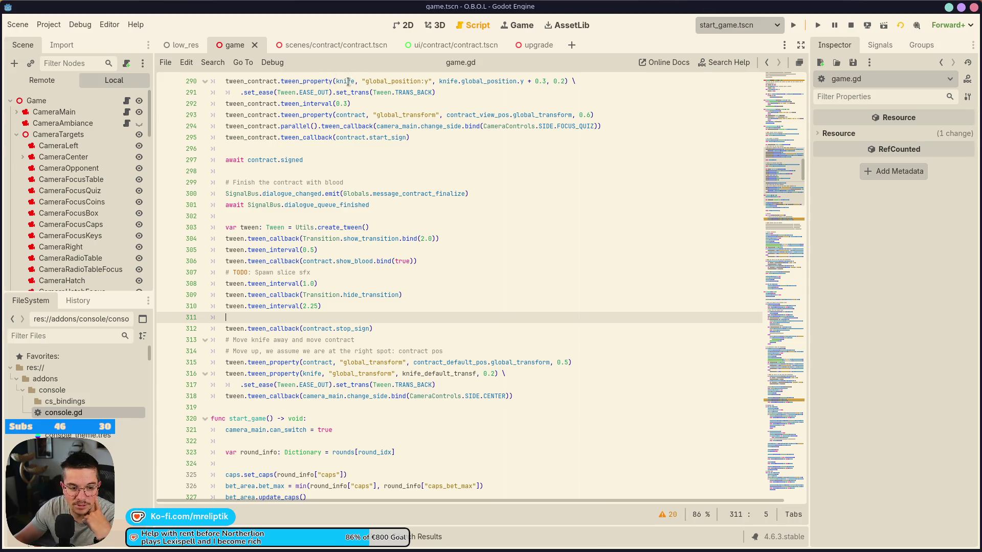
mouse_move(347, 83)
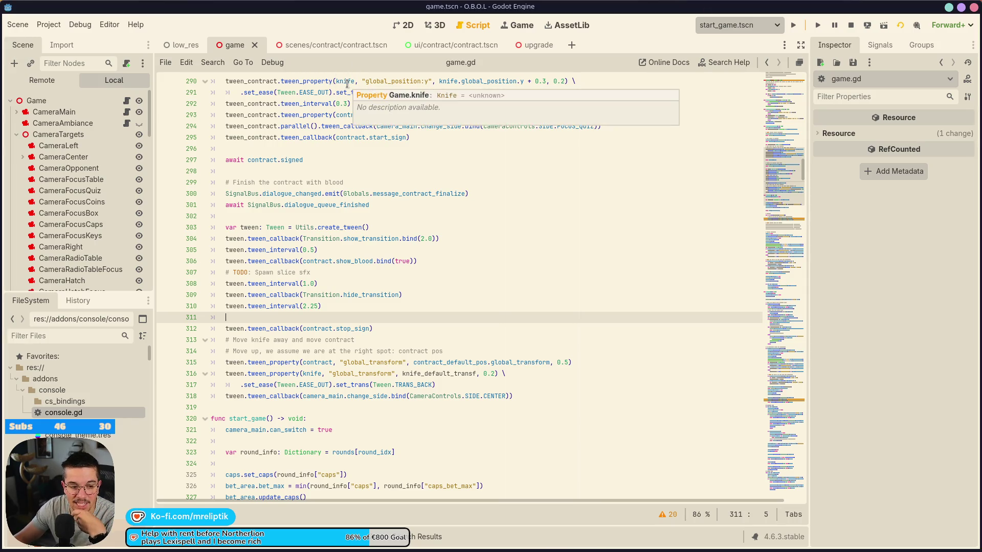
left_click(441, 27)
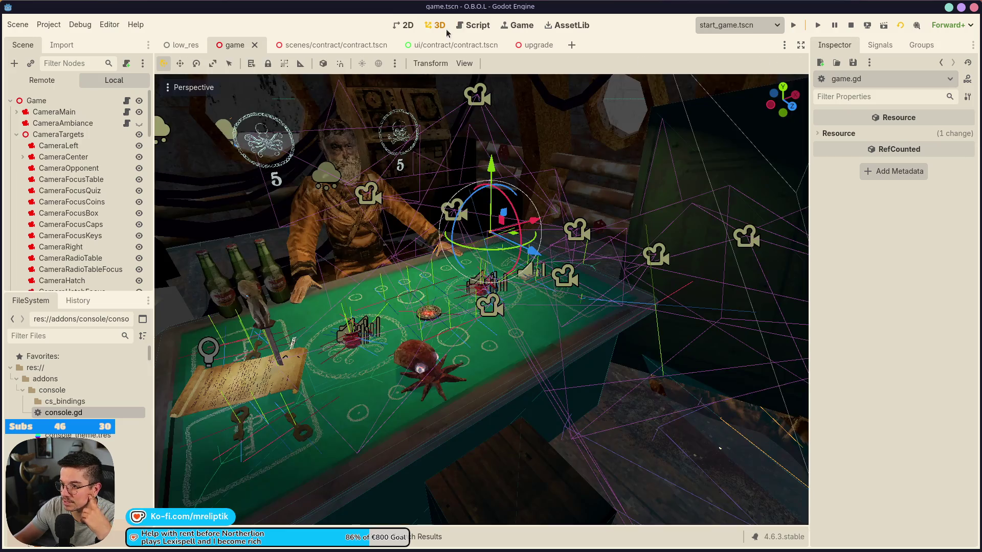
- Orbit to face the card table, run the project to test the new timing, and lower the volume
left_click_drag(241, 112, 454, 319)
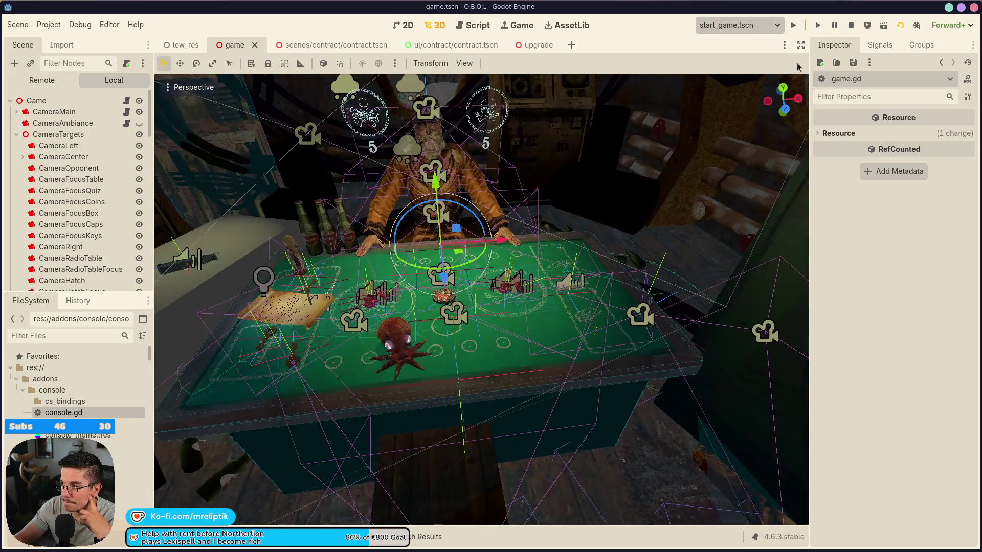
left_click(793, 26)
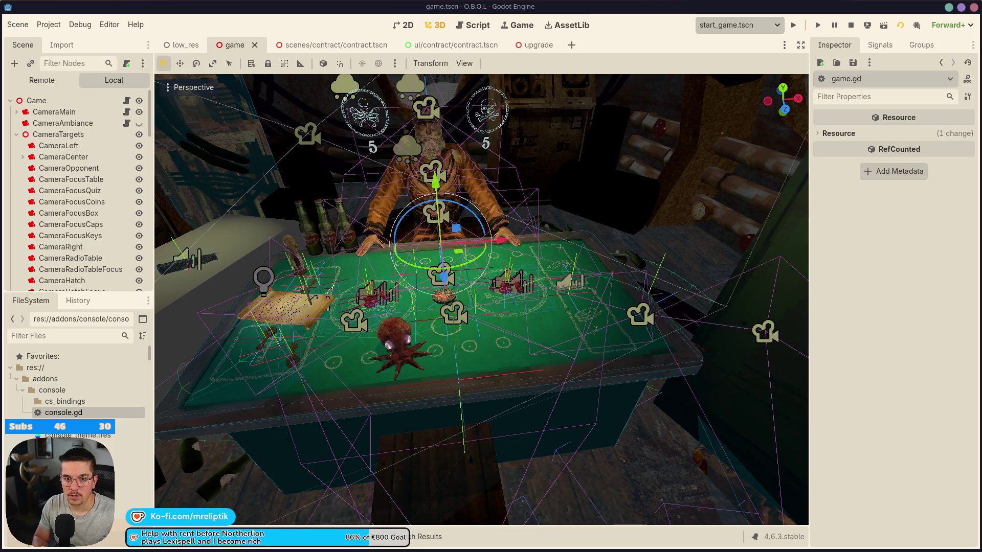
key("XF86AudioLowerVolume")
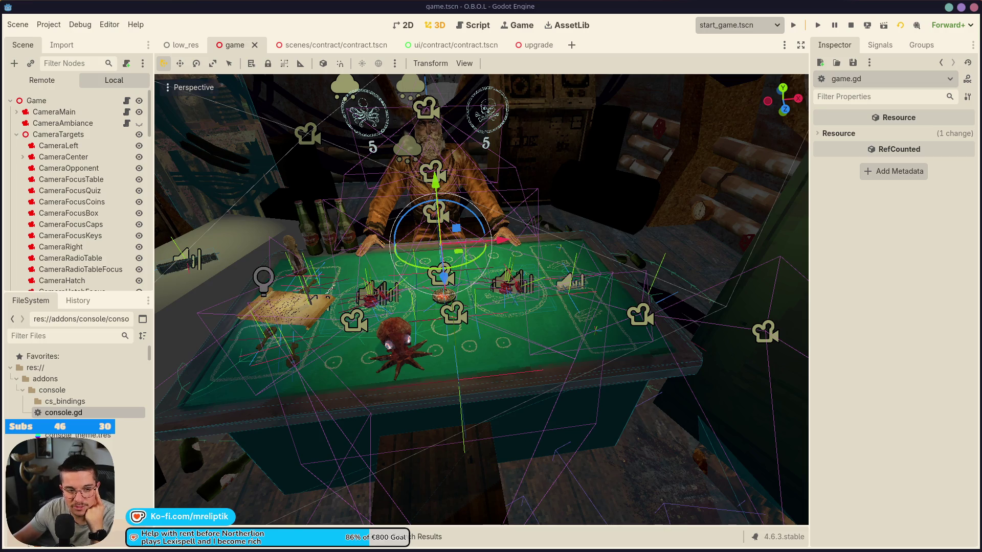
- Launch Audacity by searching 'aud' in the KDE launcher and snap its window to fill the screen
mouse_move(289, 551)
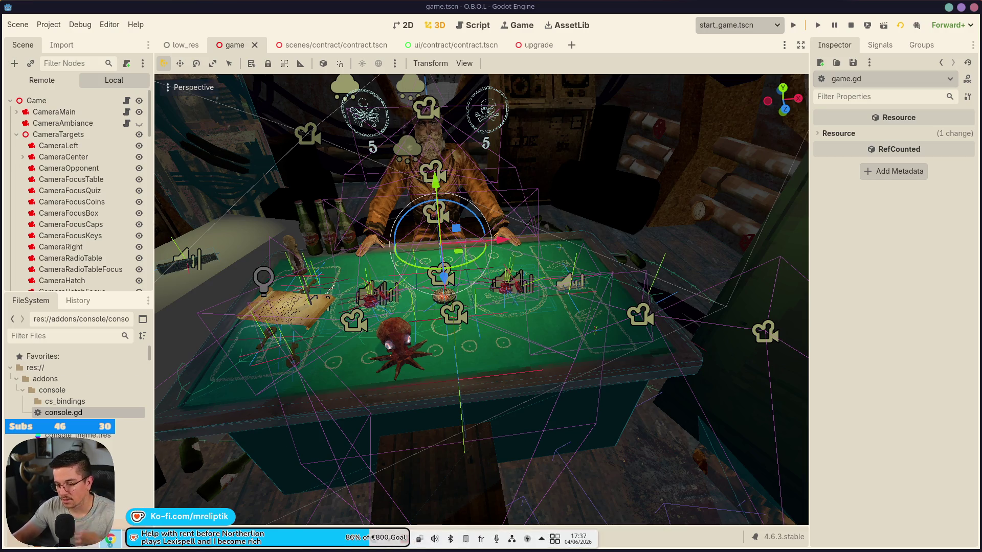
key("super")
type("aud")
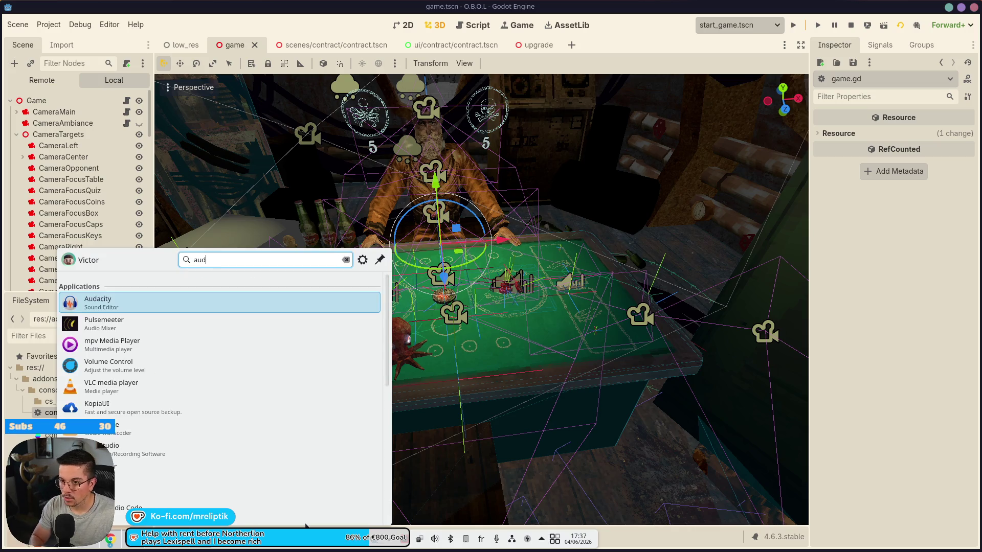
key("Return")
mouse_move(186, 551)
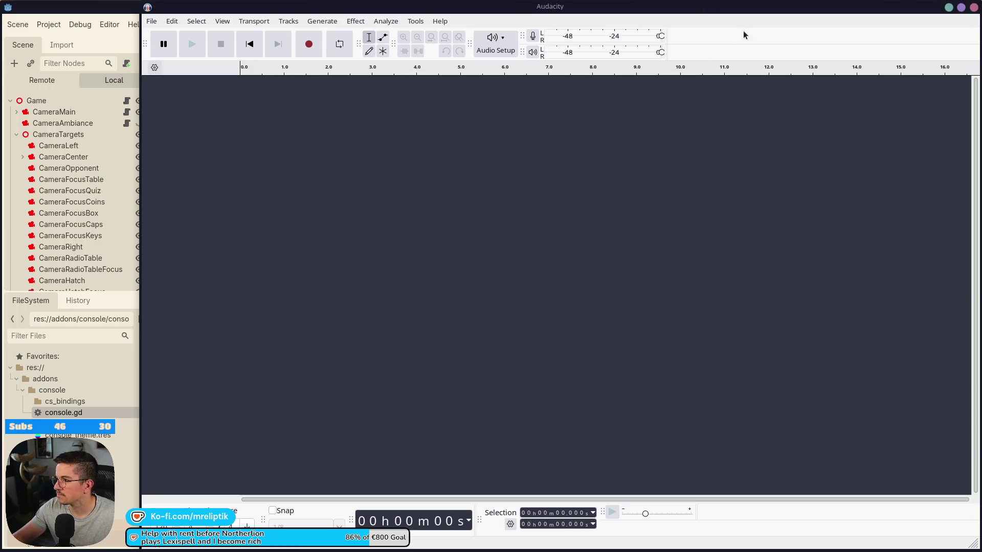
mouse_move(735, 17)
left_mouse_down()
mouse_move(516, 61)
mouse_move(174, 55)
left_mouse_up()
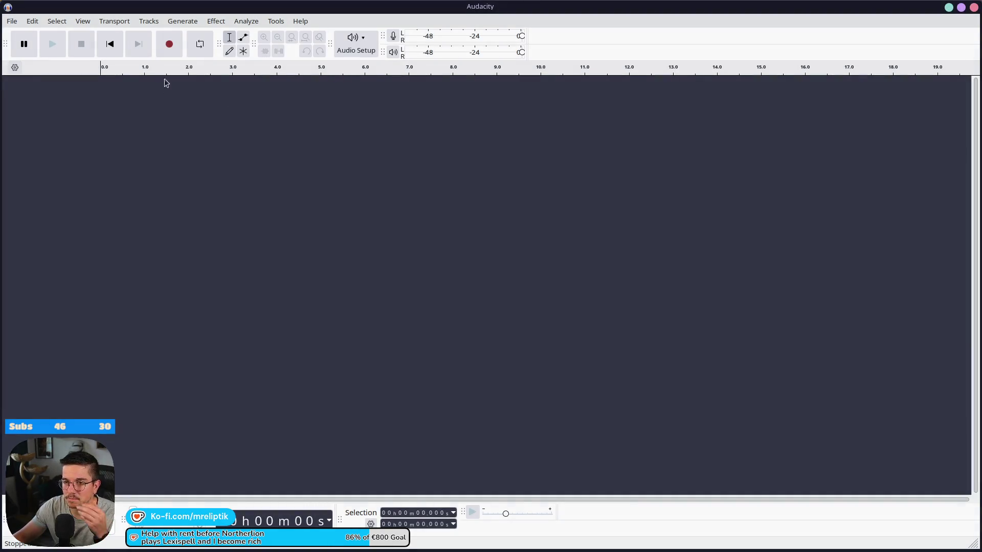
- Import the big kitchen knife sound, align it to the timeline start and preview it
left_click_drag(979, 230, 331, 153)
left_click_drag(121, 85, 94, 86)
left_click(52, 45)
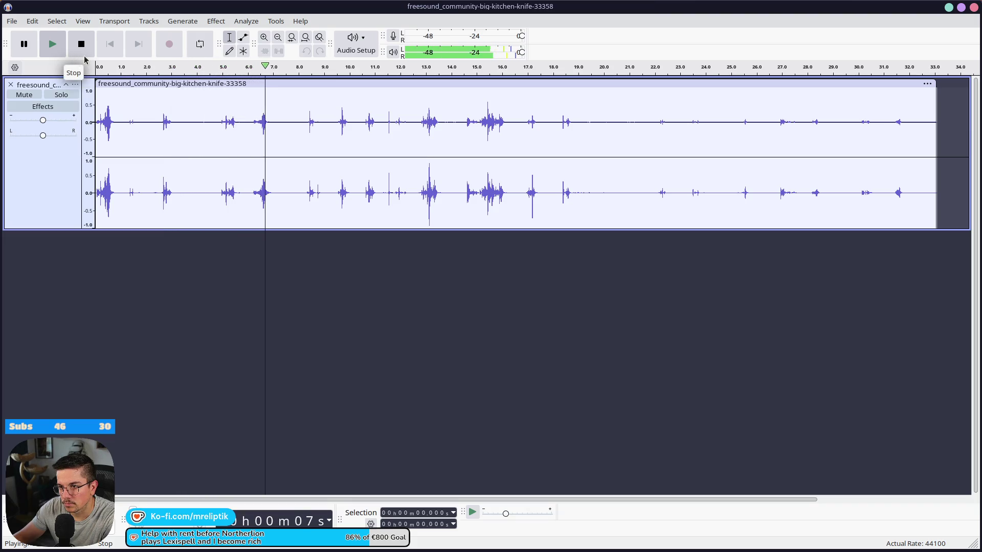
left_click(417, 100)
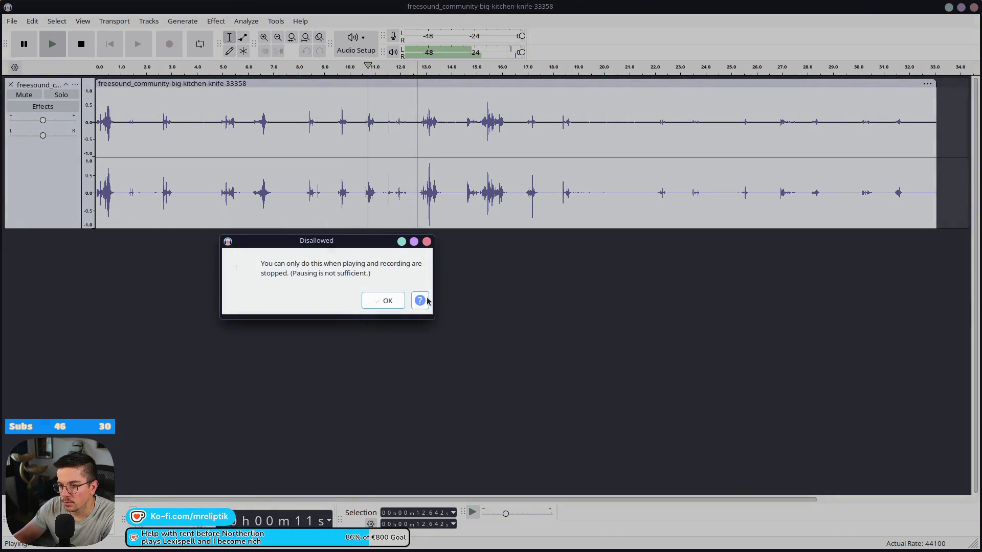
left_click(394, 303)
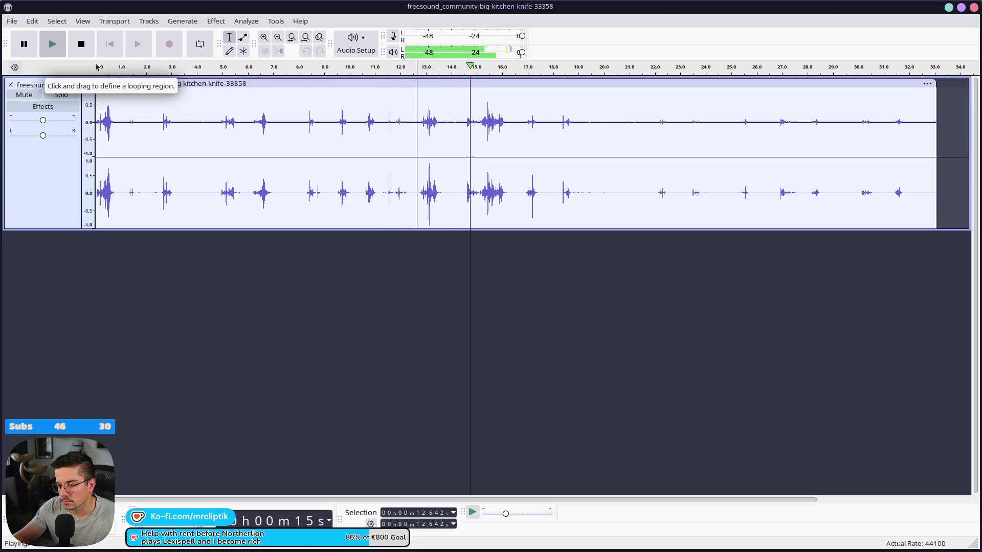
left_click(103, 102)
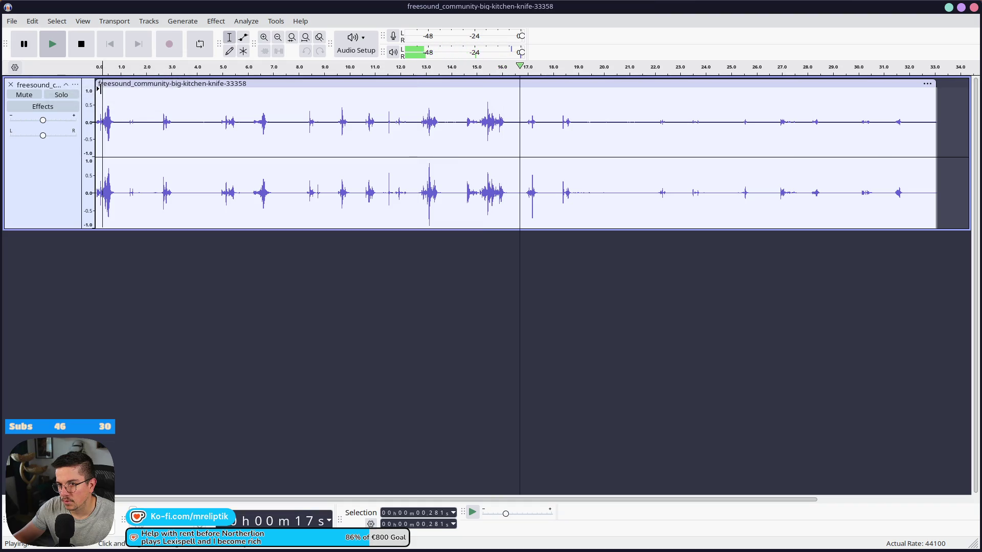
left_click(81, 44)
key("Home")
left_click(57, 45)
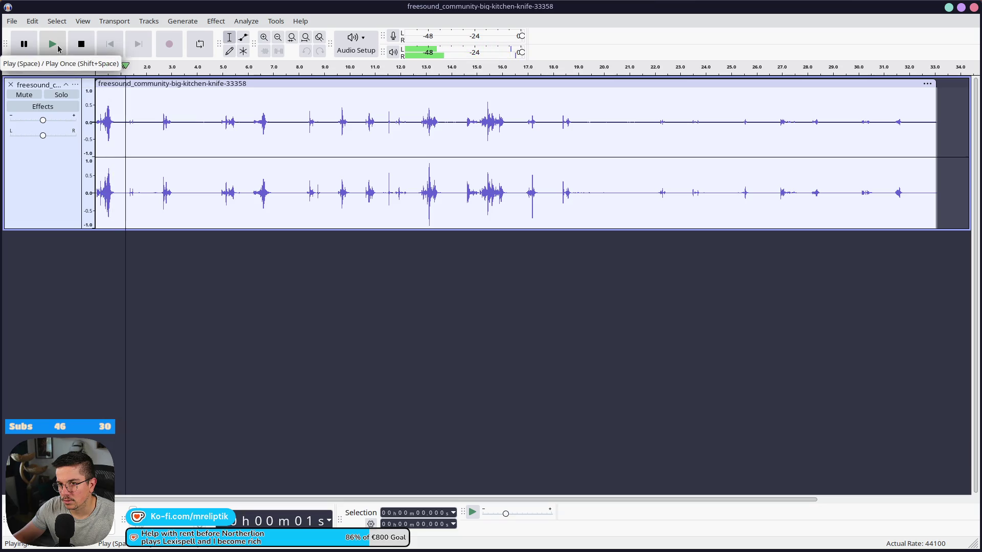
left_click(61, 45)
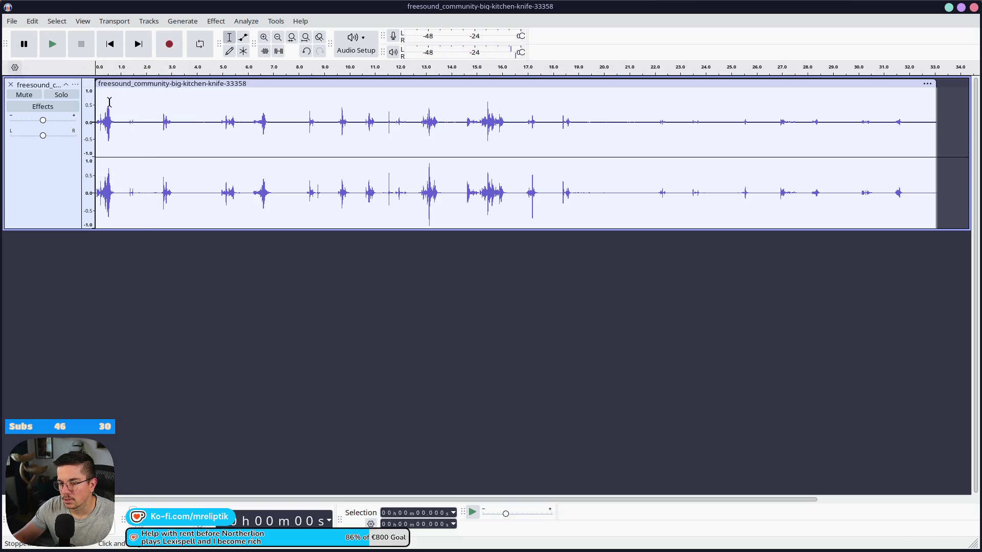
- Delete the silent lead-in, copy the first 0.8 s hit onto its own track, and mute the original
left_click_drag(119, 128, 96, 128)
key("Delete")
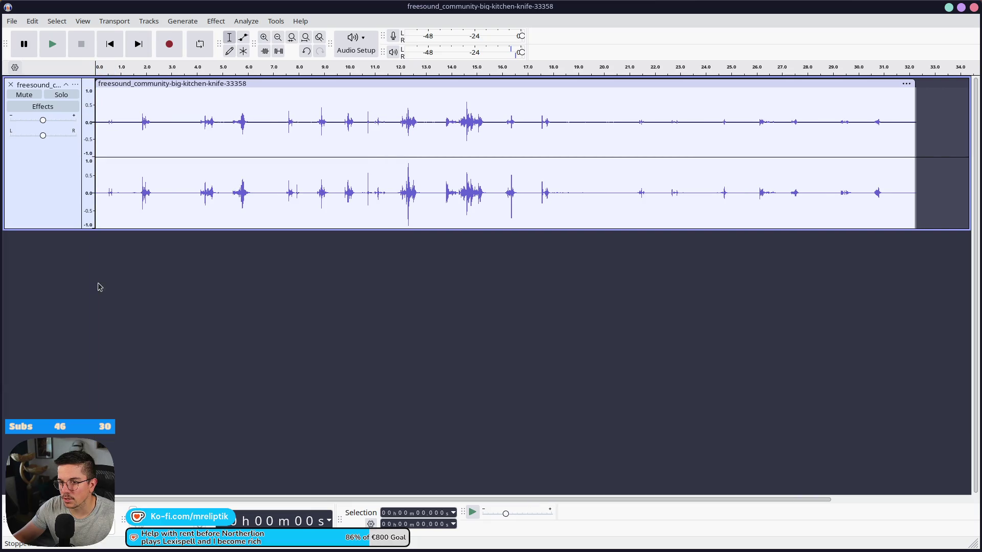
left_click(100, 287)
key("ctrl+v")
left_click(24, 95)
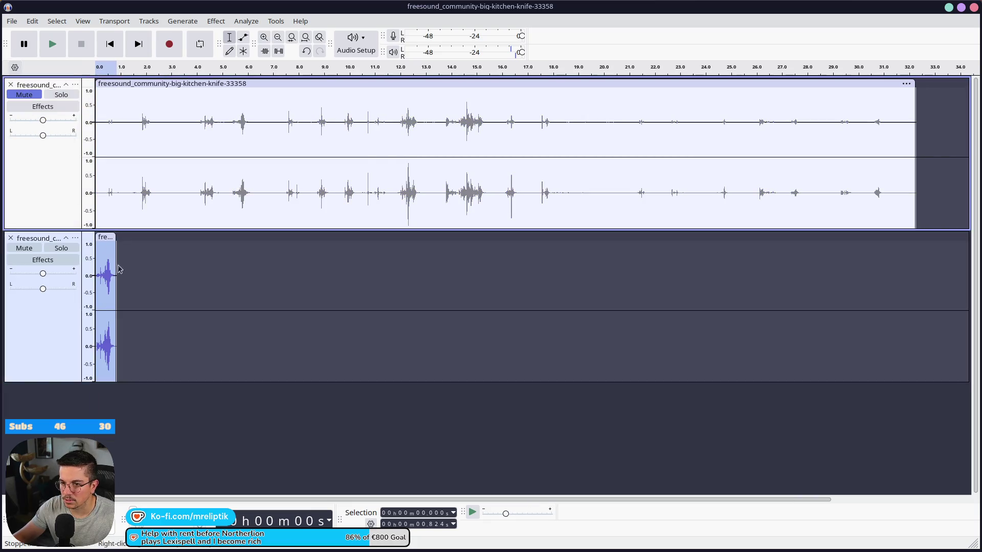
scroll(116, 248, "up", 3)
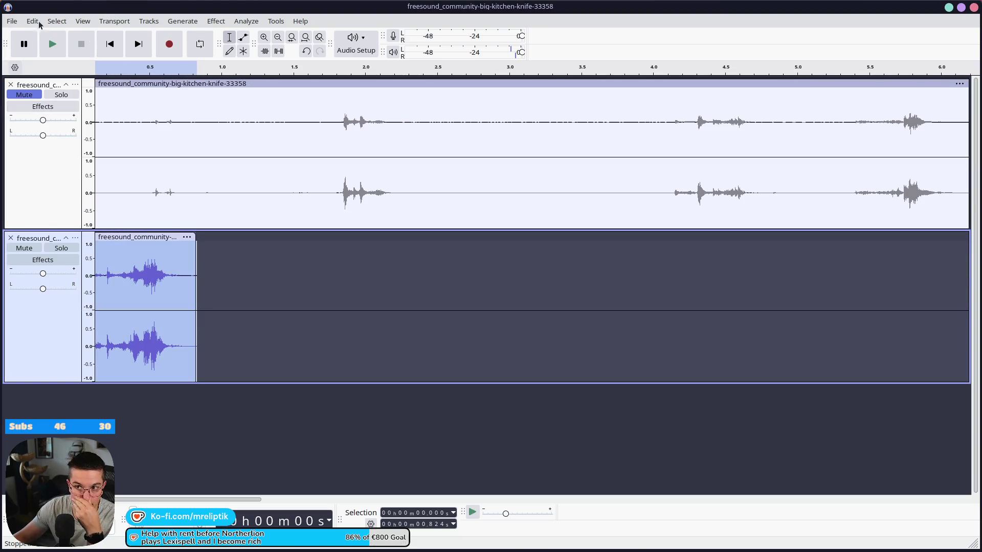
left_click(13, 21)
left_click(75, 95)
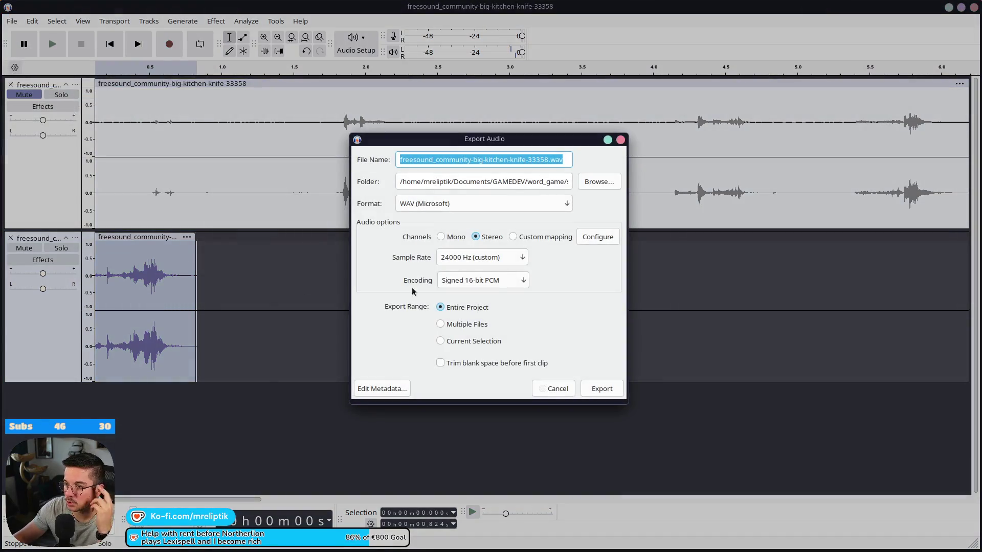
- Set the export sample rate to 44100 Hz and browse to gmtk_2025/scenes/contract
left_click(489, 257)
left_click(495, 264)
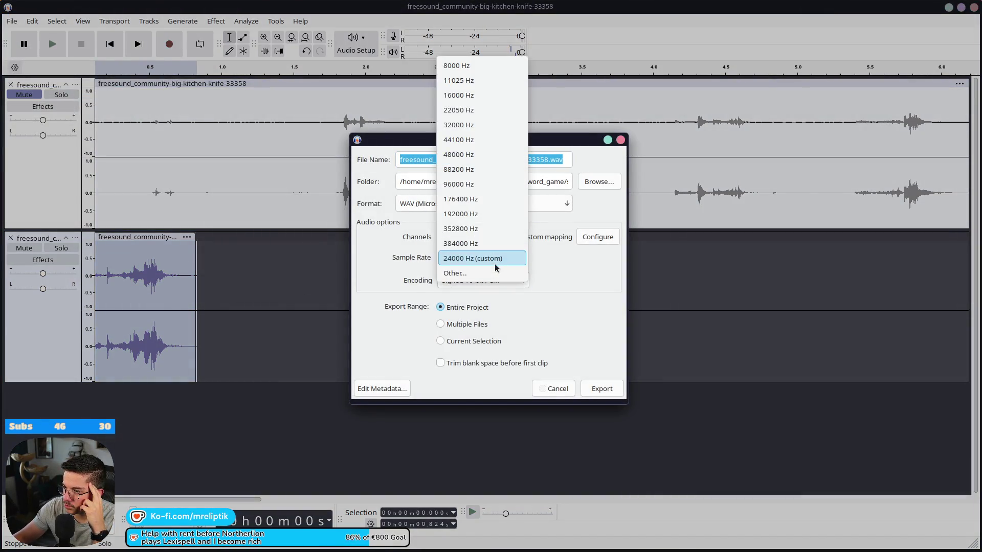
left_click(484, 139)
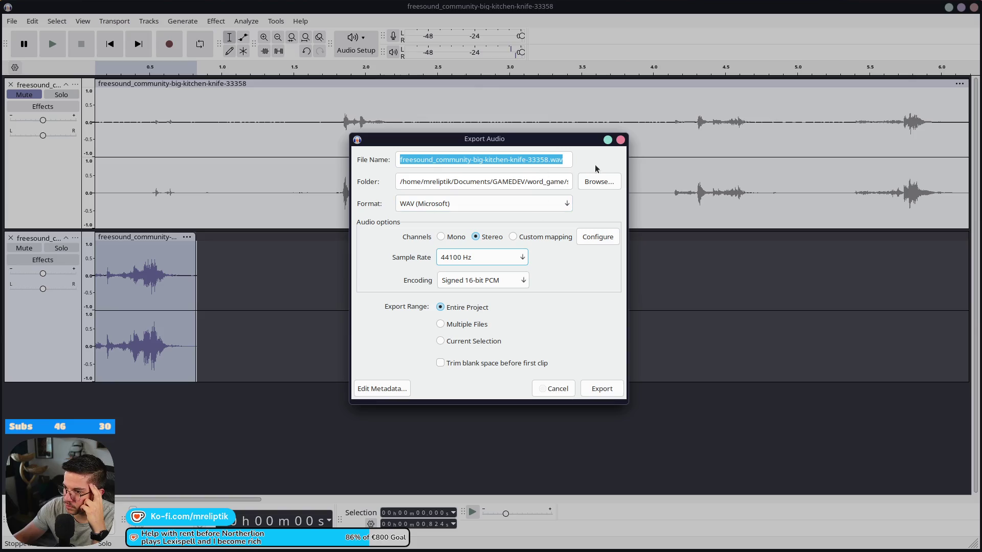
left_click(598, 181)
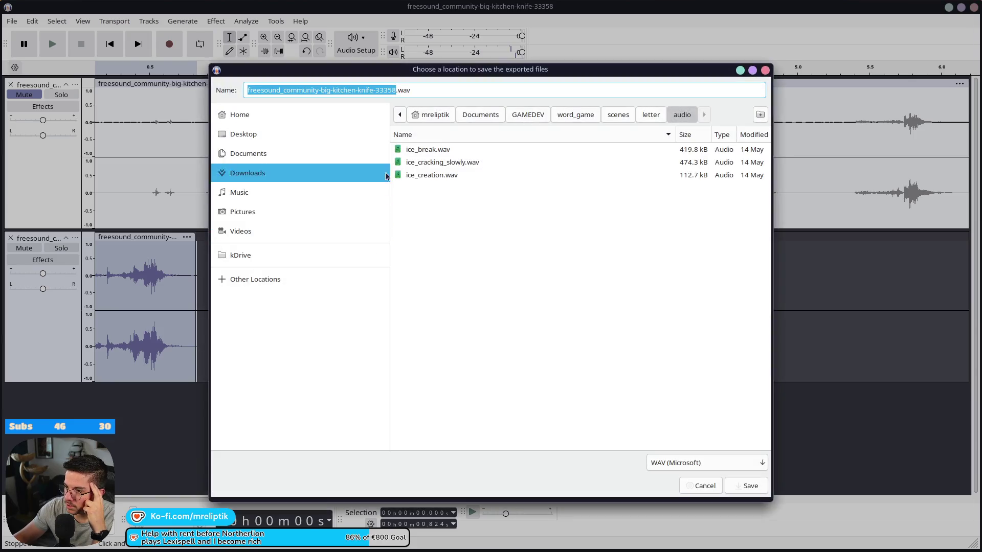
left_click(588, 121)
left_click(528, 115)
left_click(431, 164)
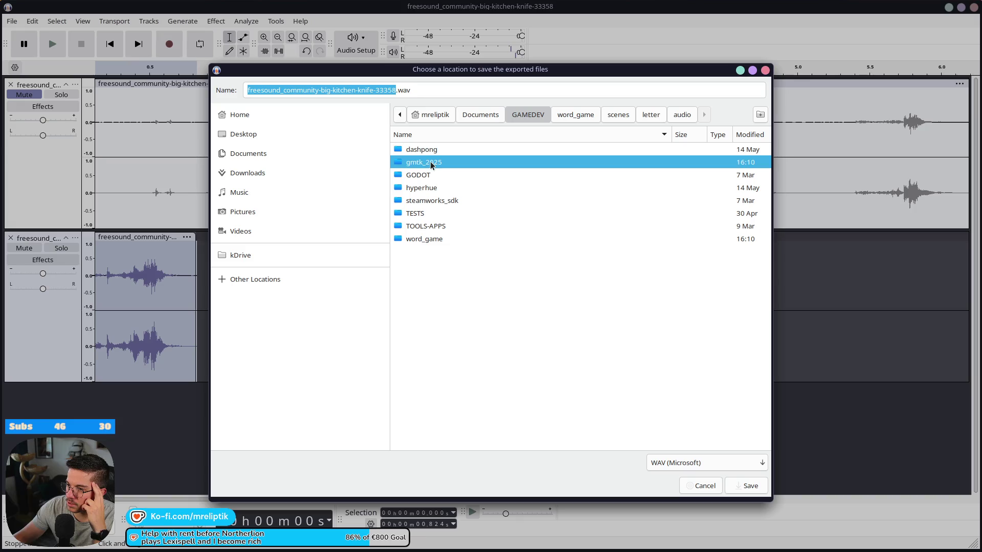
double_click(438, 162)
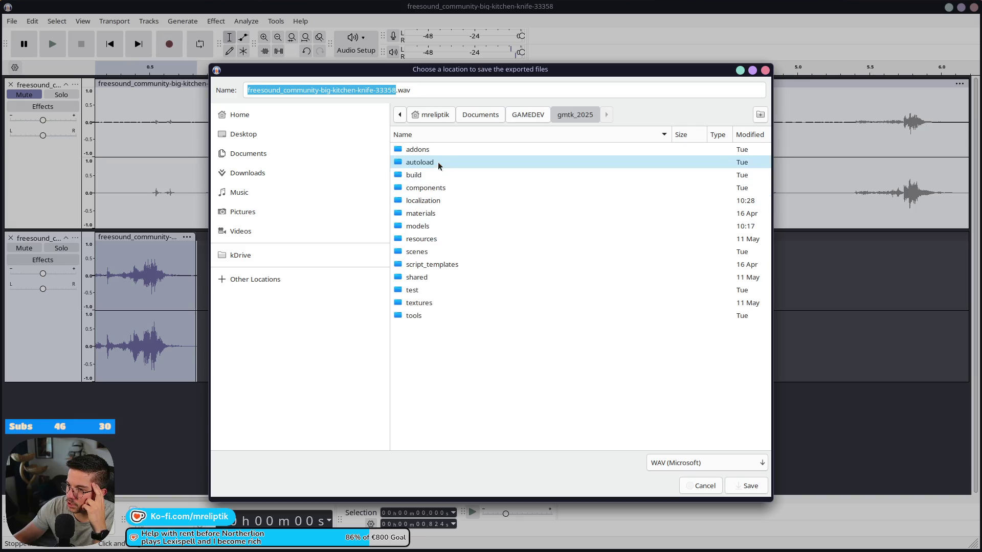
double_click(431, 251)
double_click(427, 250)
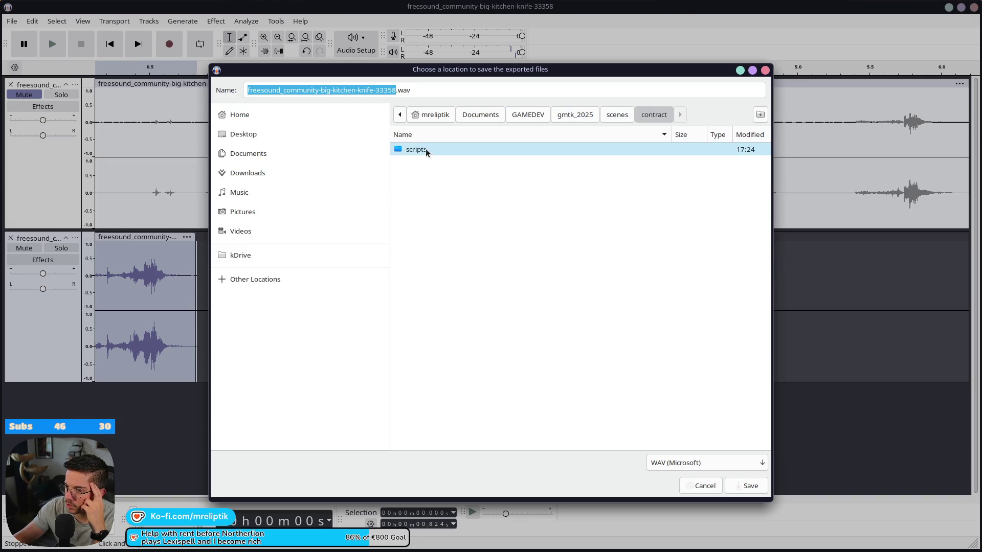
- Create an 'audio' folder inside contract and export the sound there as knife_wield.wav
right_click(435, 173)
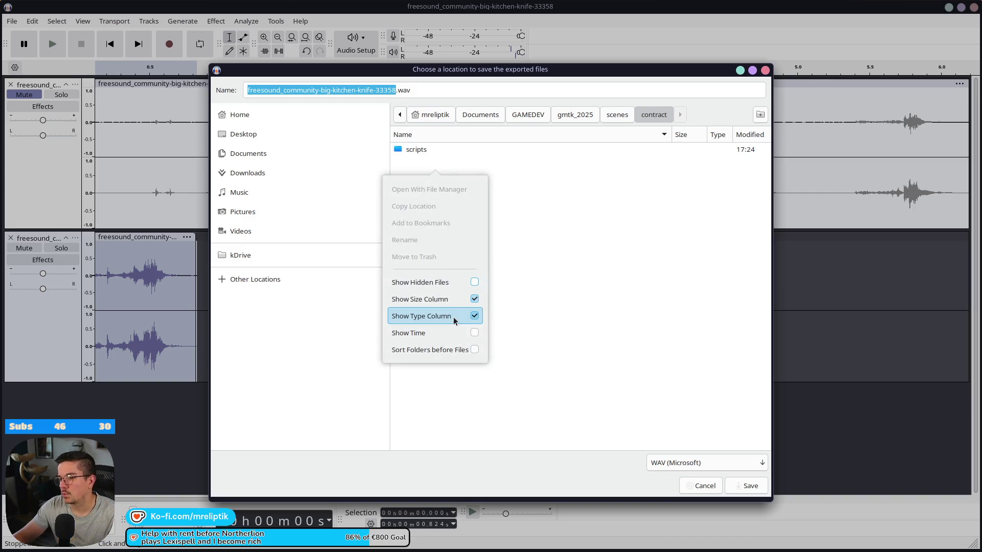
key("Escape")
left_click(760, 114)
type("audio")
key("Return")
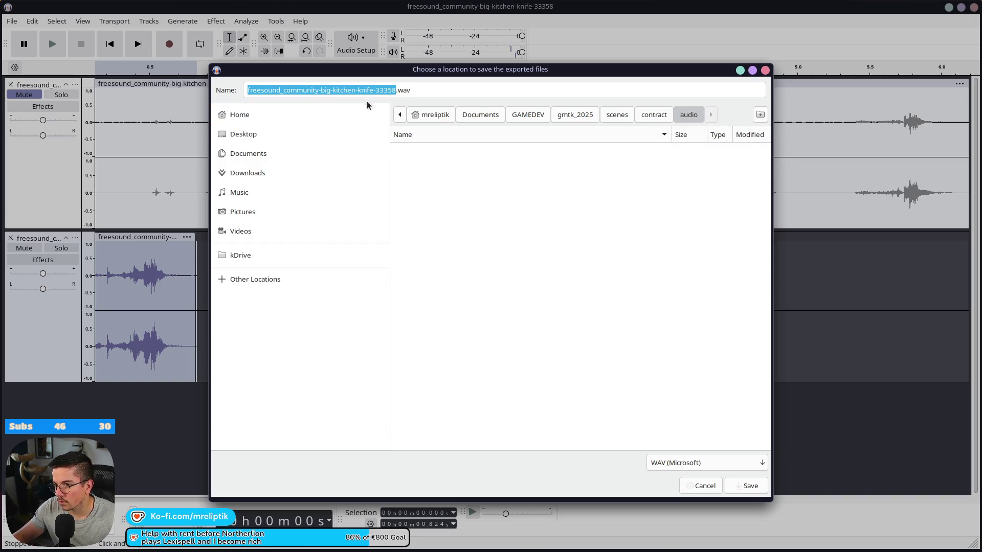
left_click(365, 91)
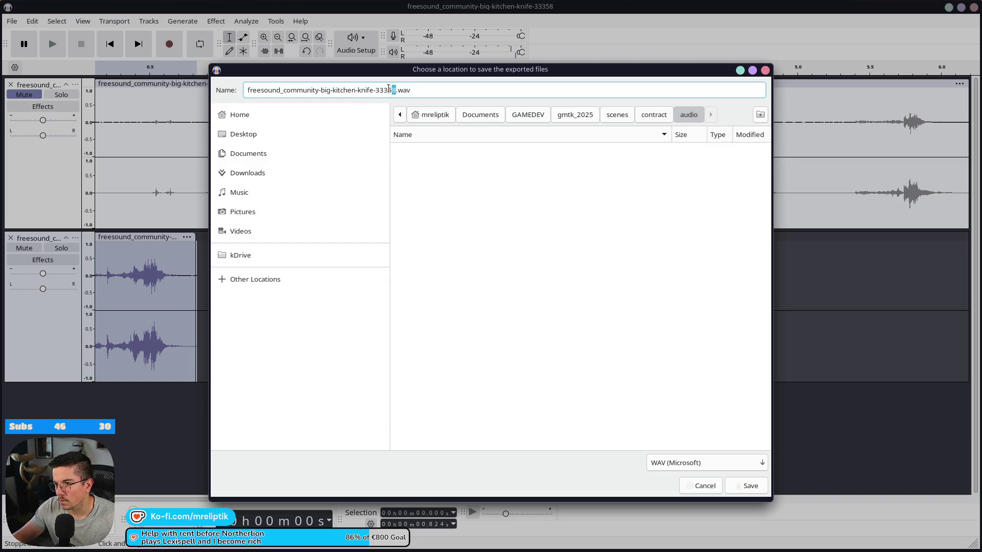
key("shift+Home")
type("k")
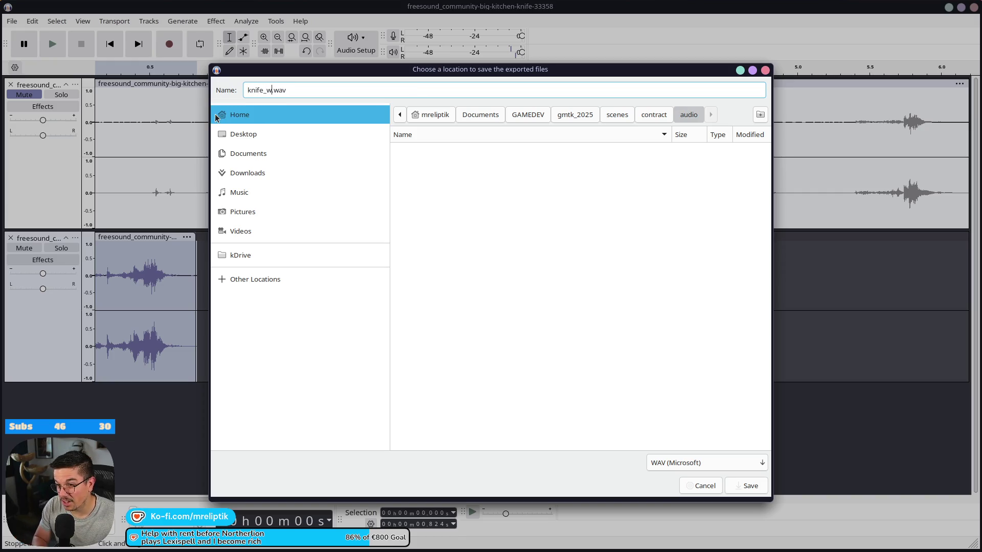
type("d")
key("Return")
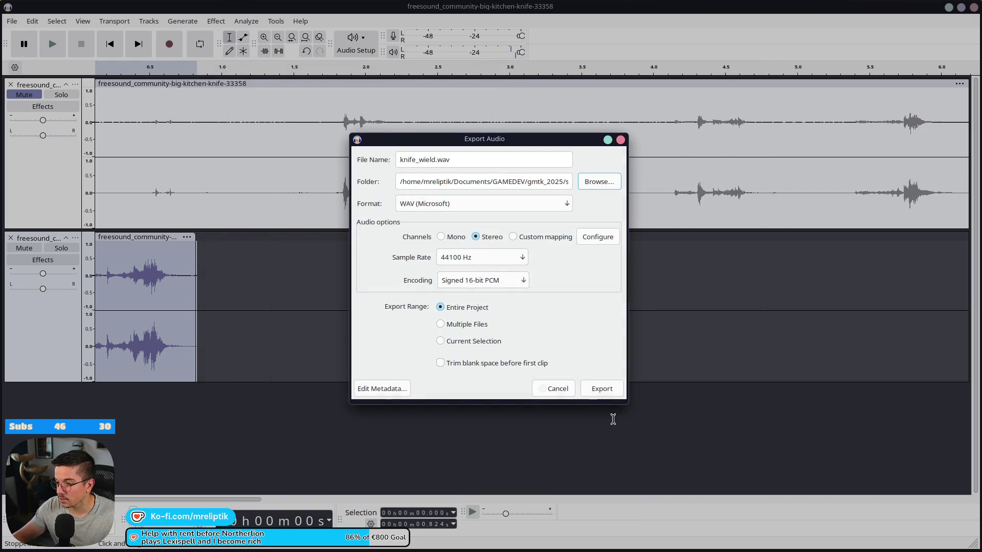
left_click(601, 389)
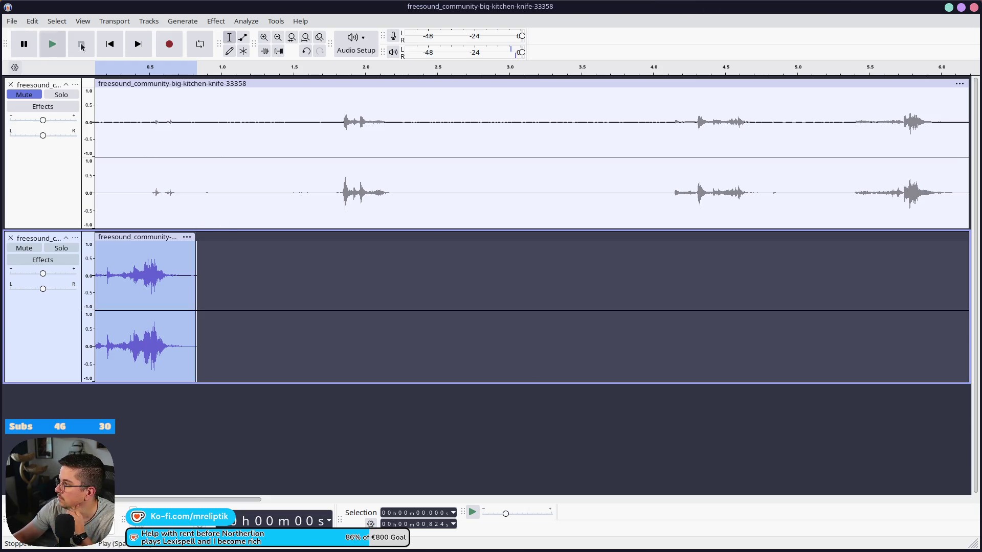
- Export only the current selection over knife_wield.wav, replacing the existing file
left_click(15, 19)
left_click(65, 94)
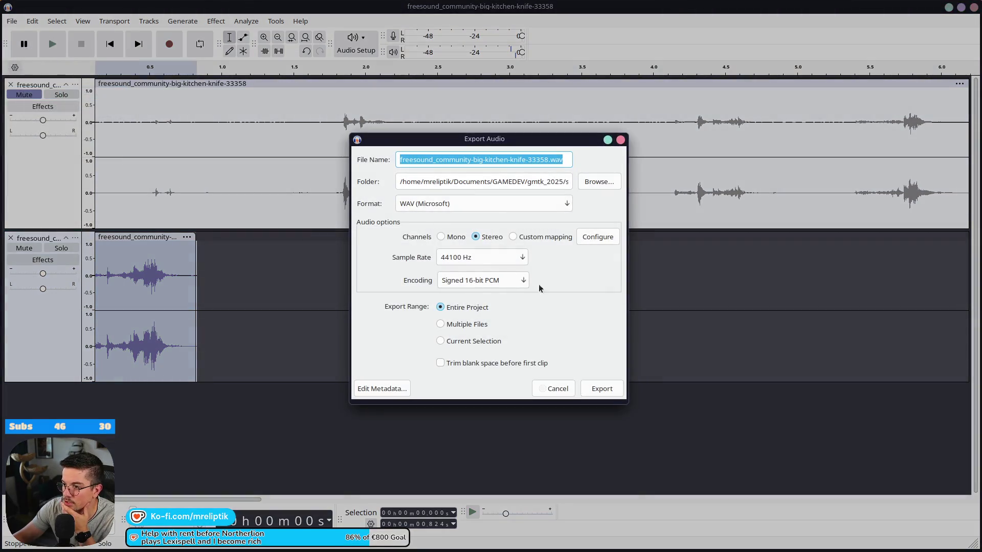
left_click(463, 341)
left_click(598, 183)
double_click(428, 154)
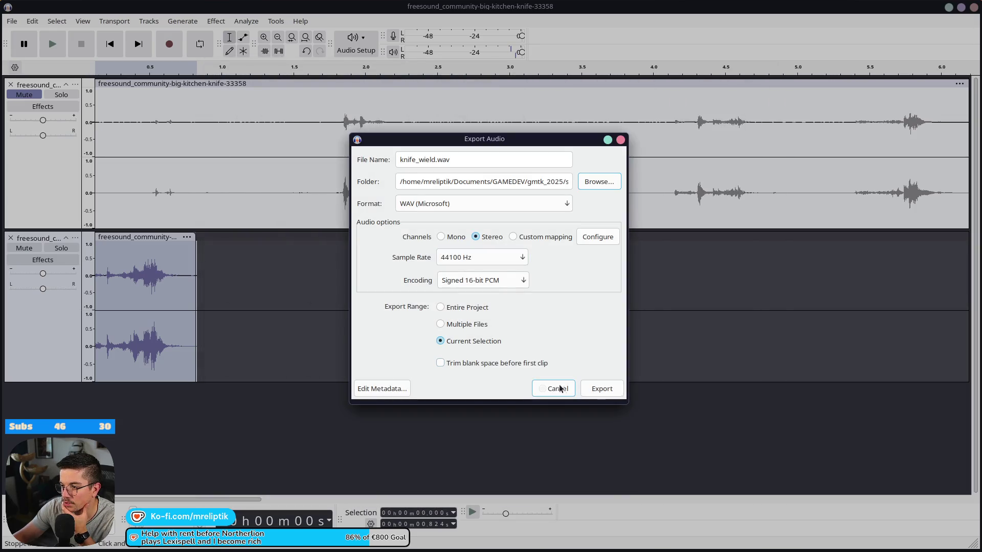
left_click(603, 390)
left_click(551, 305)
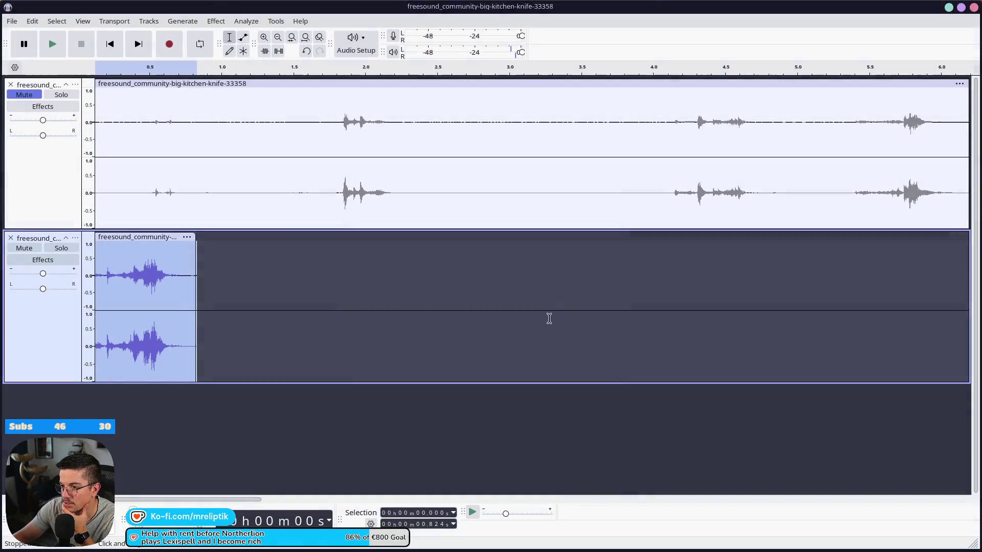
left_click(29, 25)
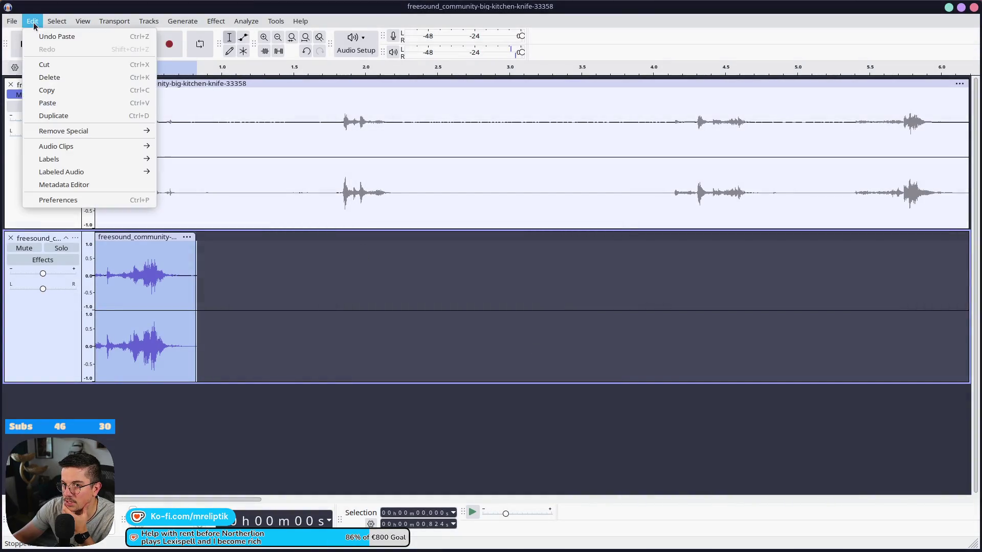
mouse_move(11, 21)
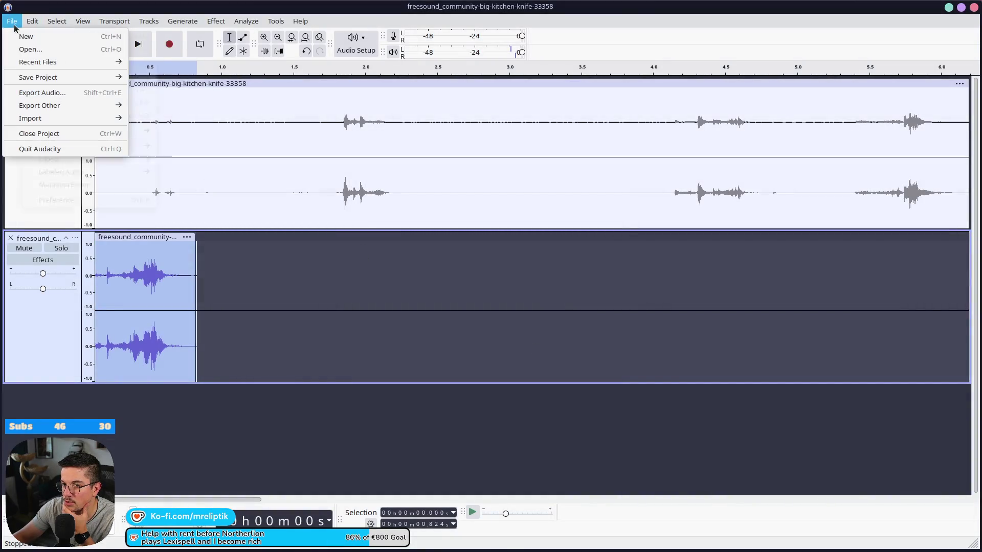
left_click(77, 93)
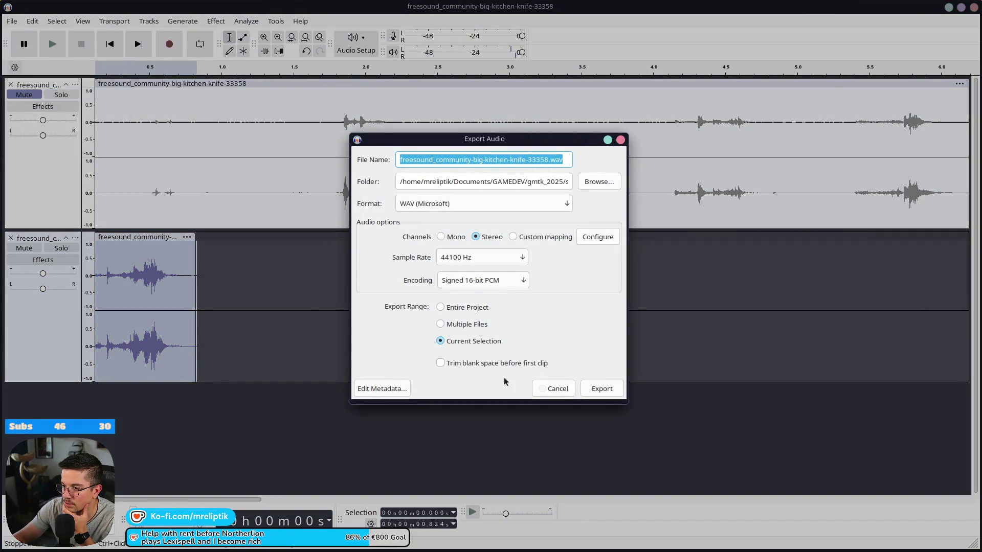
left_click(598, 390)
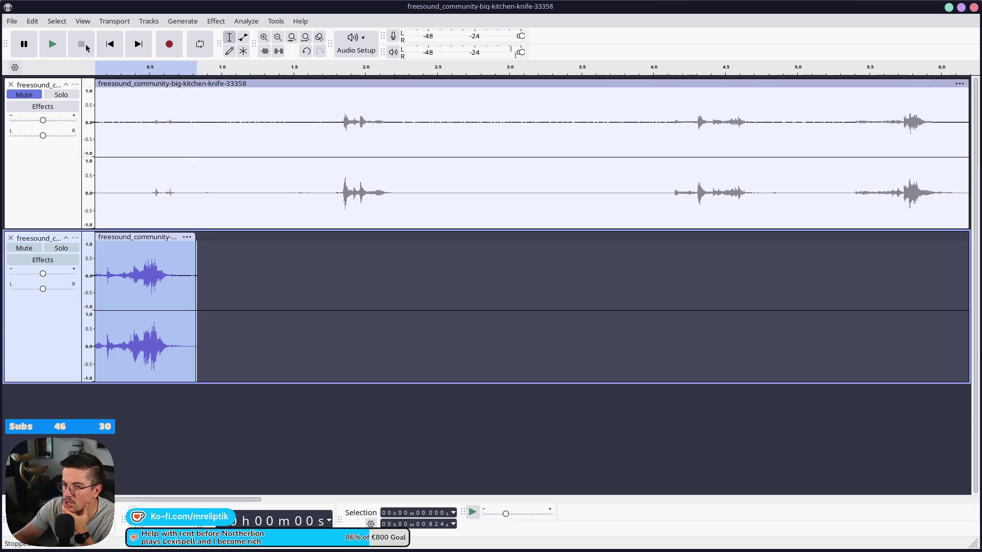
- Trash the stray freesound export, re-export the selection to knife_wield.wav, and remove both tracks
left_click(11, 21)
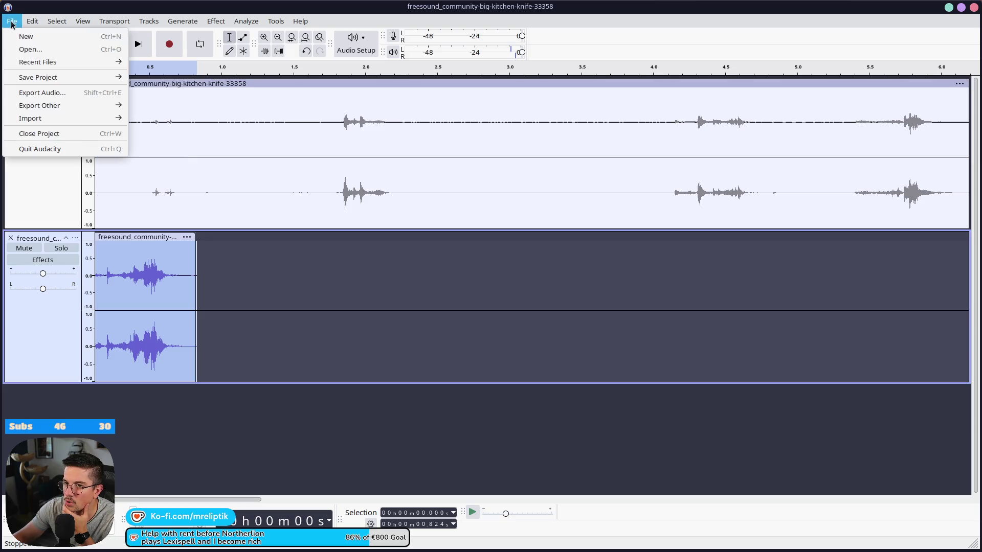
left_click(66, 92)
left_click(597, 182)
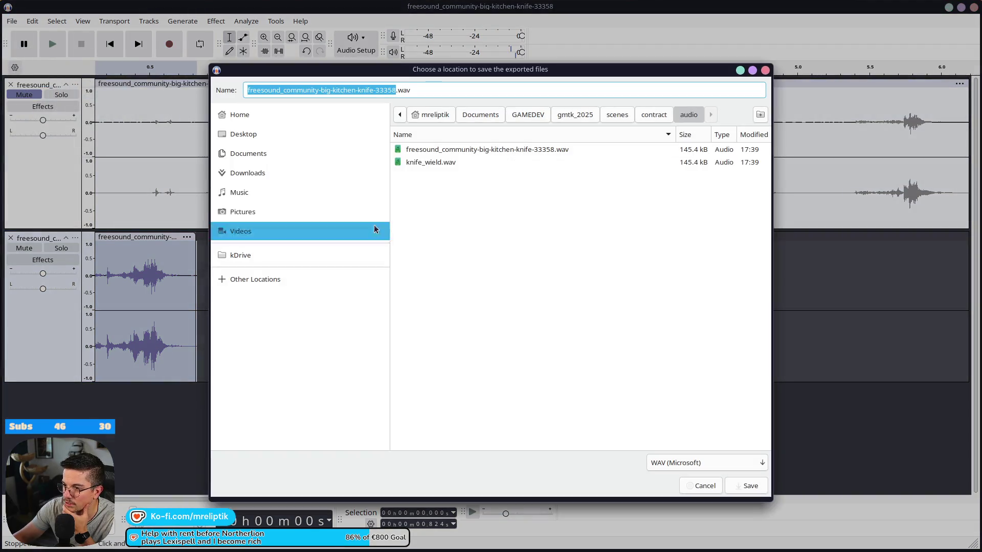
left_click(445, 149)
right_click(445, 150)
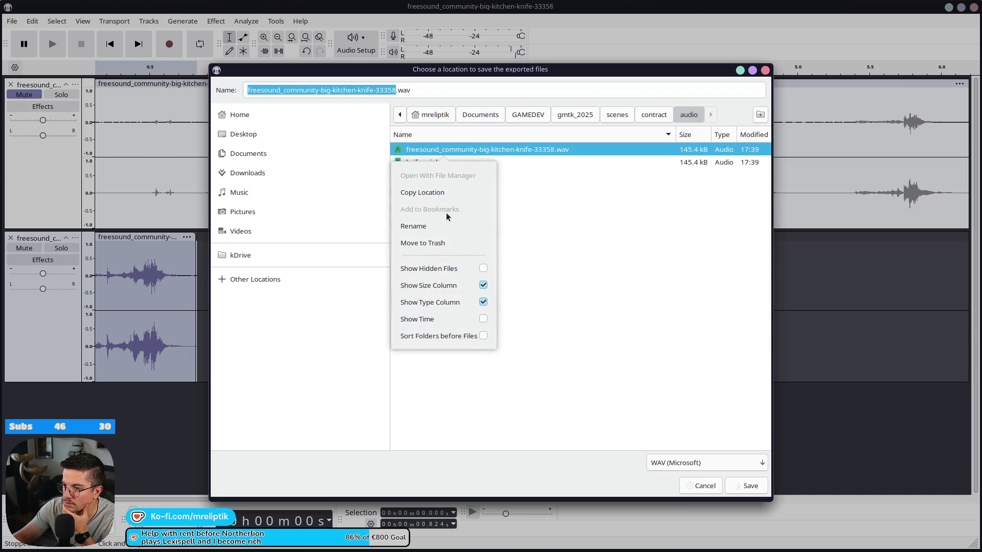
left_click(430, 243)
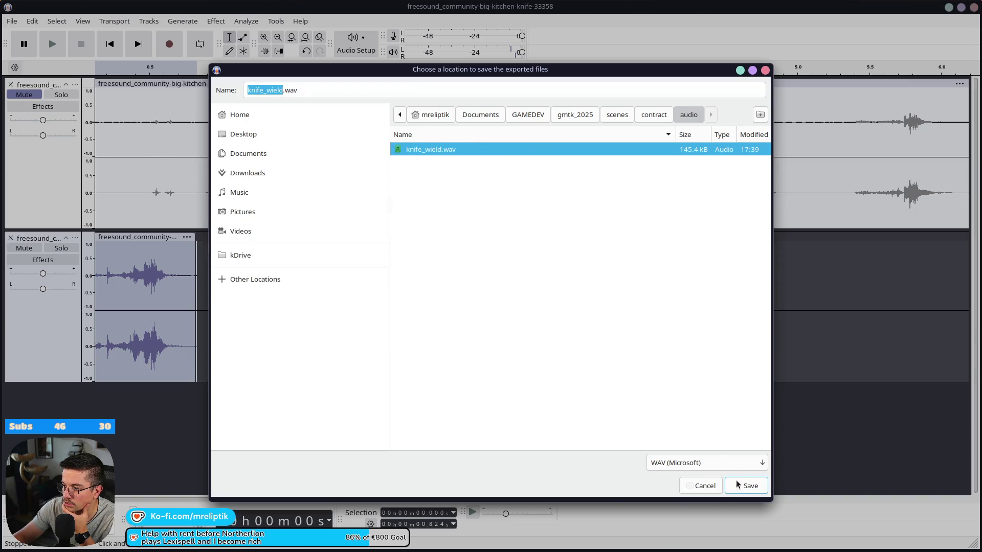
left_click(747, 486)
left_click(602, 390)
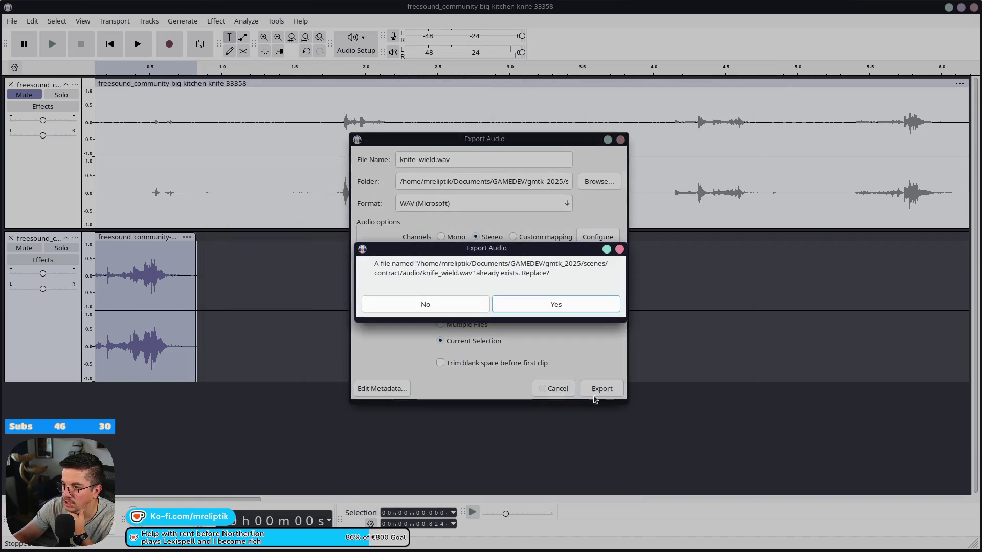
left_click(563, 306)
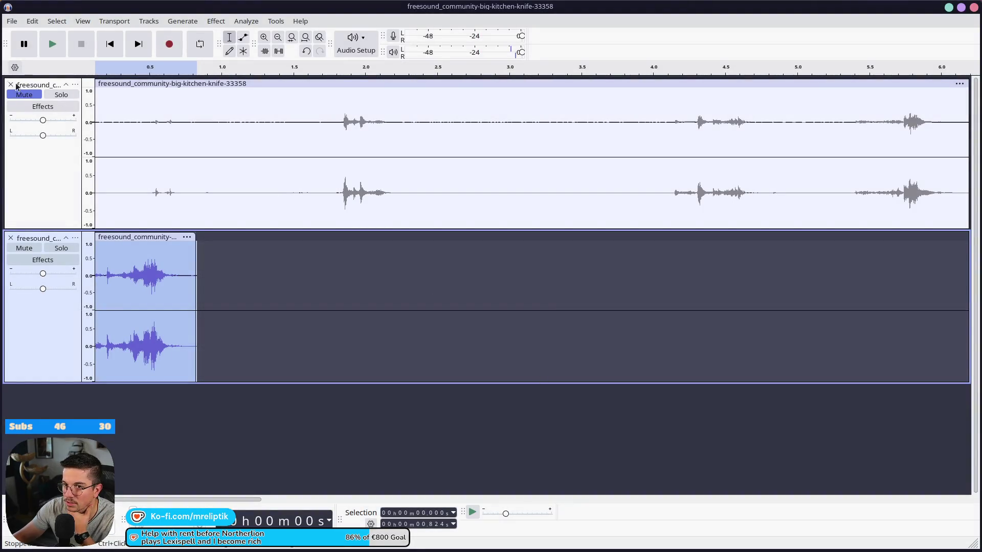
left_click(11, 84)
left_click(11, 84)
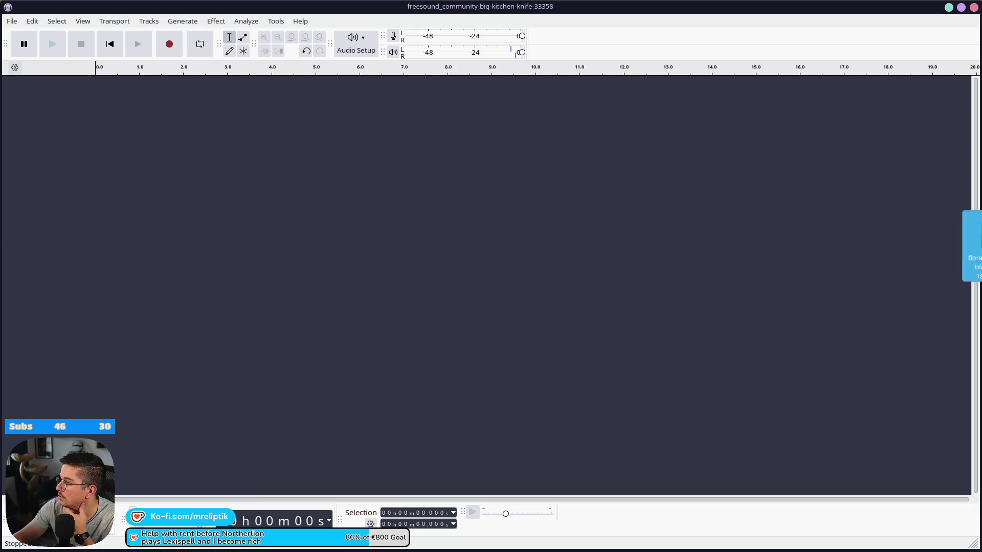
- Import the steel blade slice sound and trim its start and tail
left_click_drag(972, 246, 342, 219)
left_click_drag(117, 104, 38, 110)
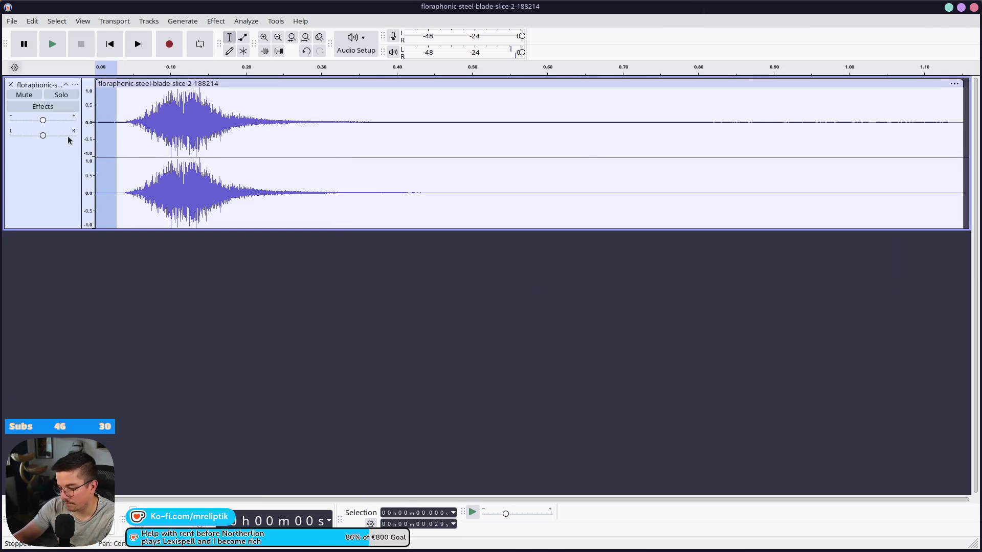
key("Delete")
left_click_drag(942, 102, 522, 114)
left_click(312, 102)
double_click(258, 108)
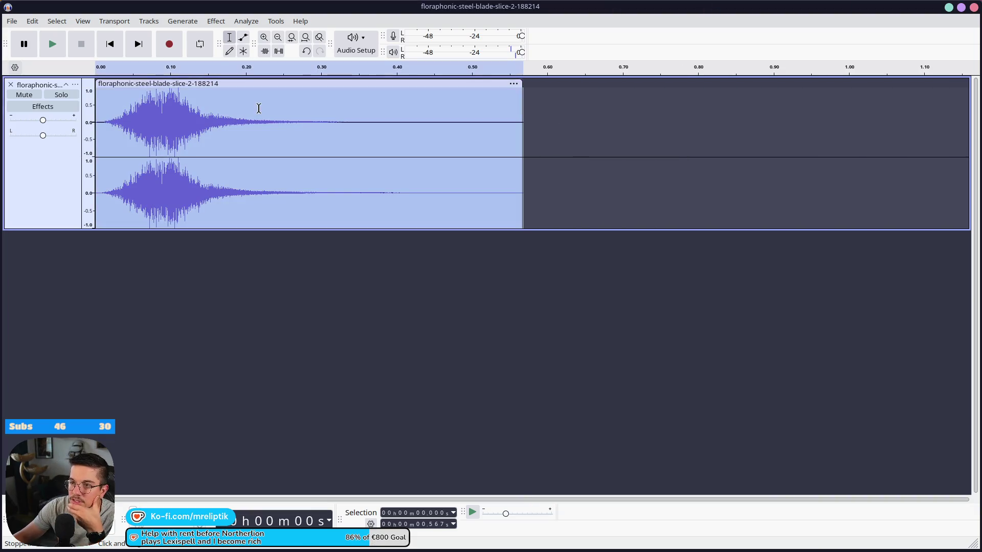
- Apply the Normalize effect to the whole blade-slice clip
left_click(217, 20)
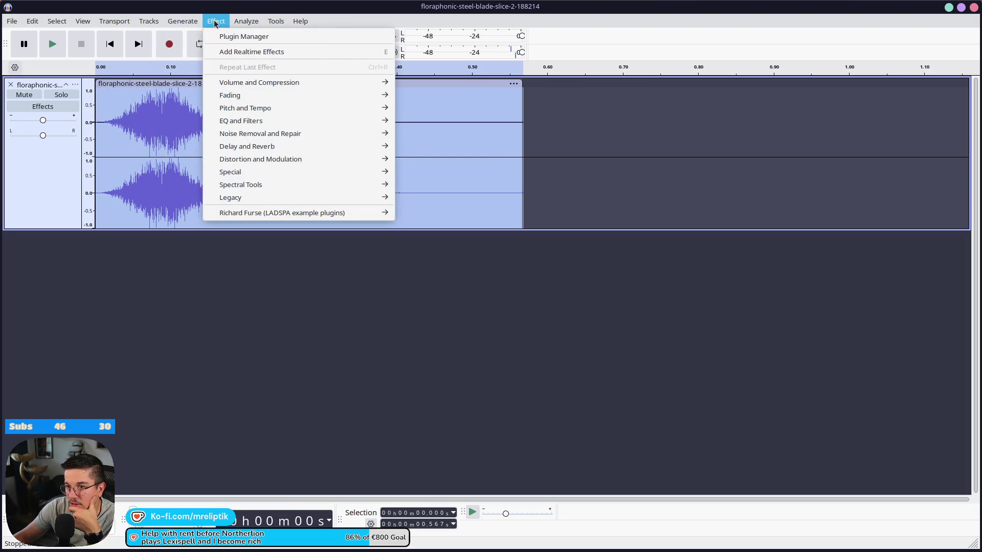
mouse_move(307, 85)
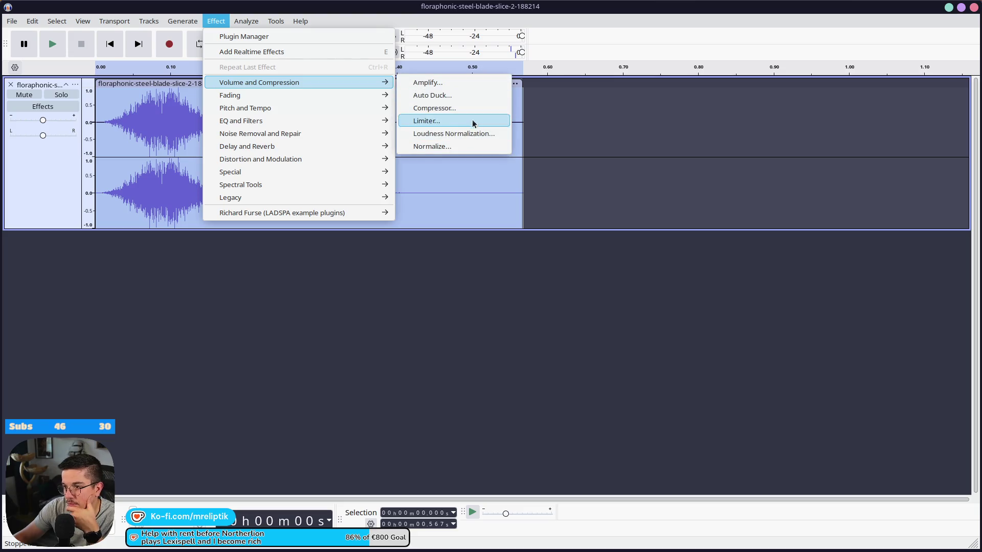
left_click(470, 146)
left_click(534, 276)
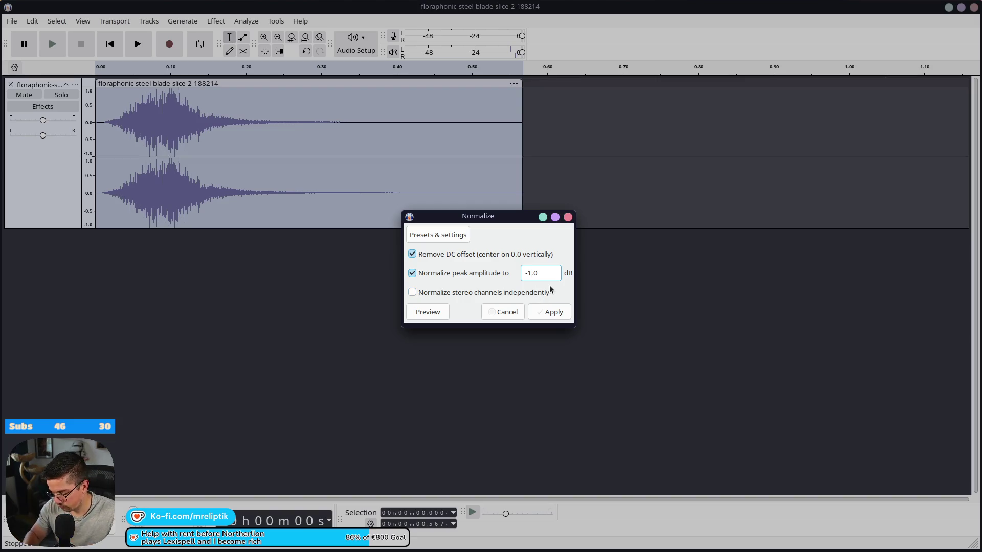
left_click(537, 310)
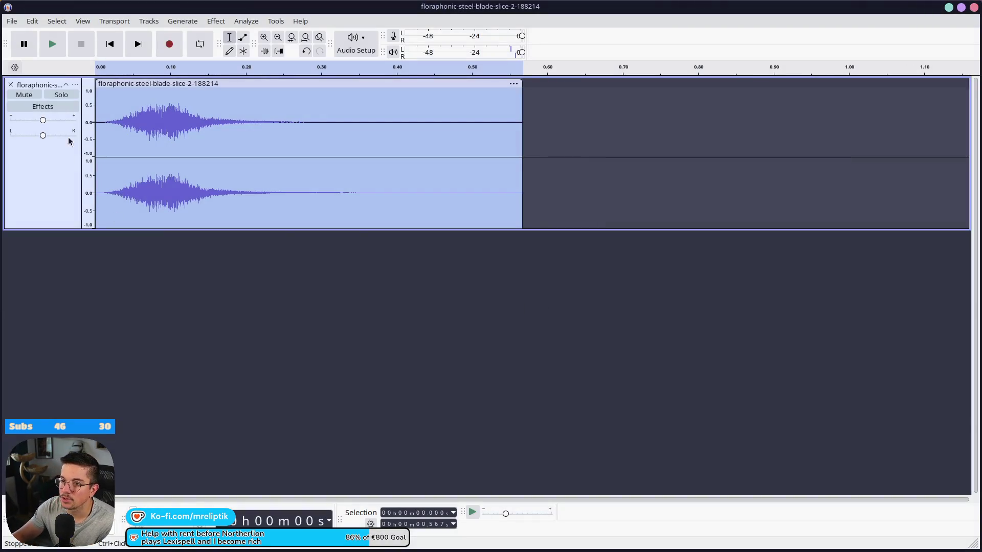
- Export the whole clip as slice.wav into the contract audio folder and switch back to Godot
left_click(96, 97)
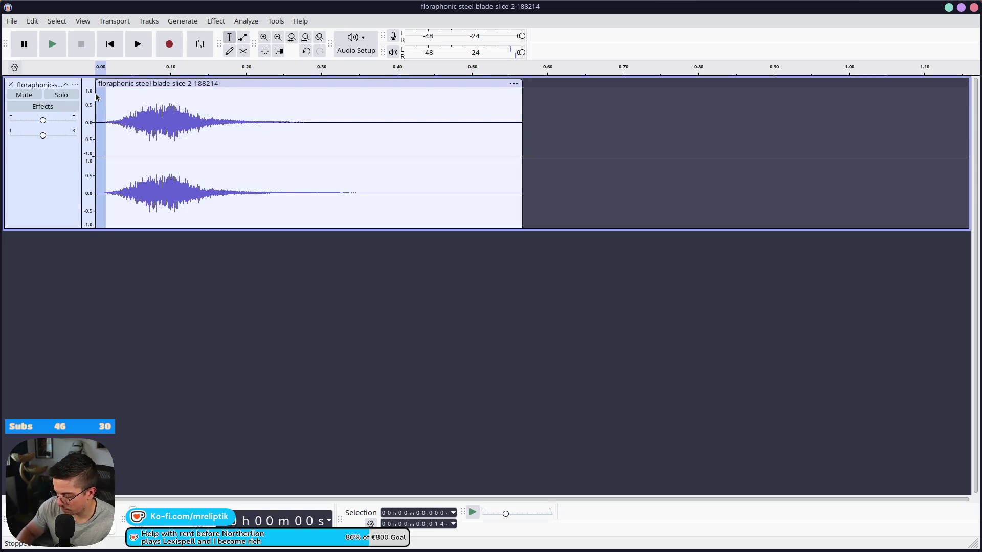
double_click(166, 123)
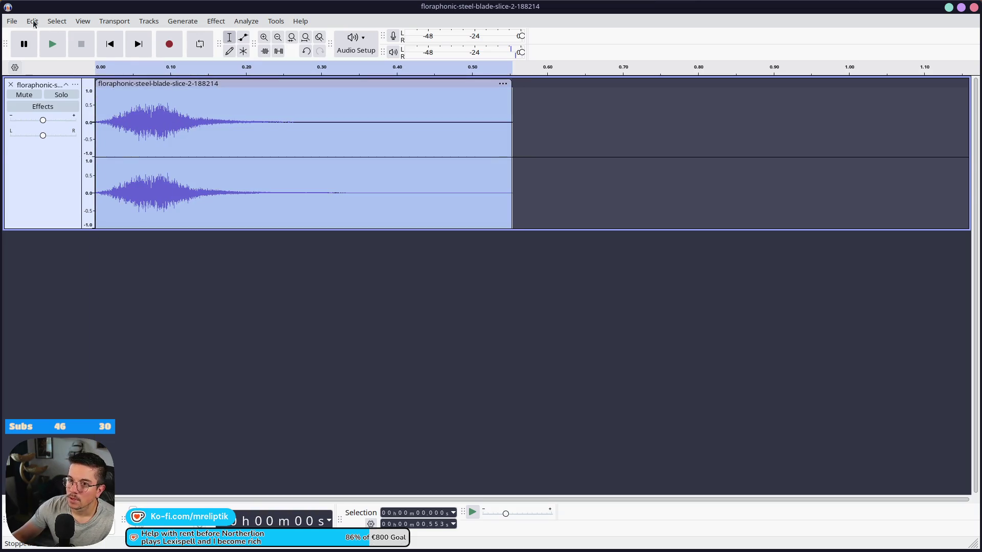
left_click(11, 21)
left_click(84, 97)
left_click(608, 176)
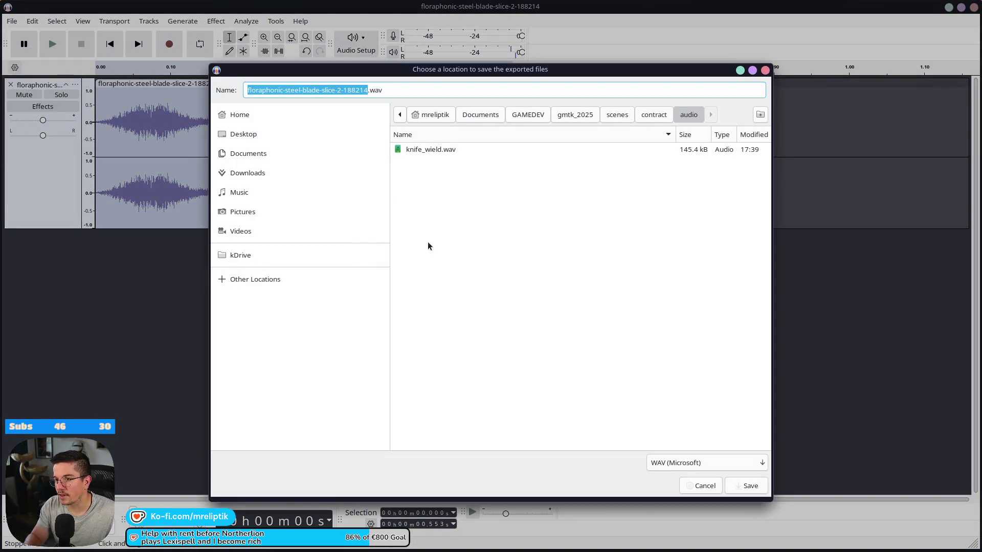
type("slice")
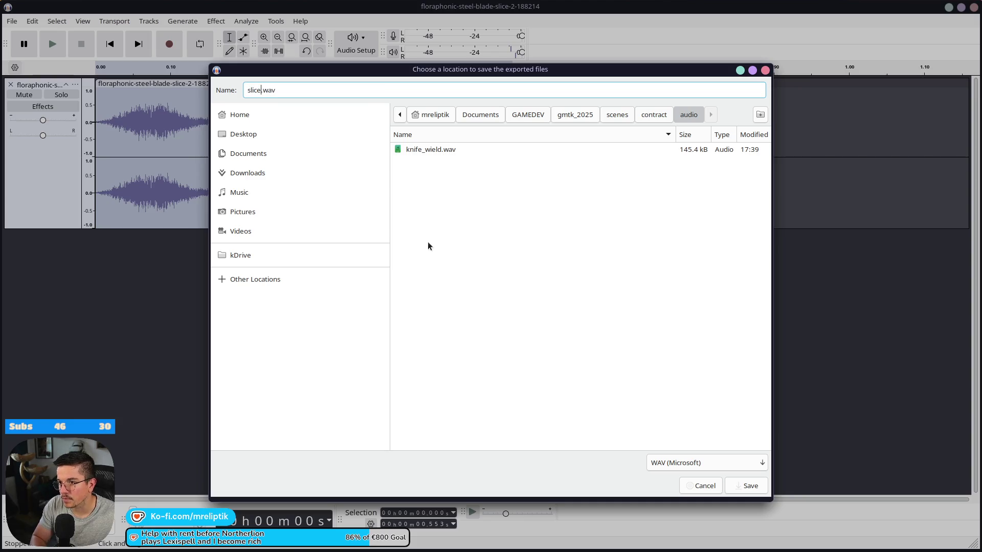
left_click(746, 487)
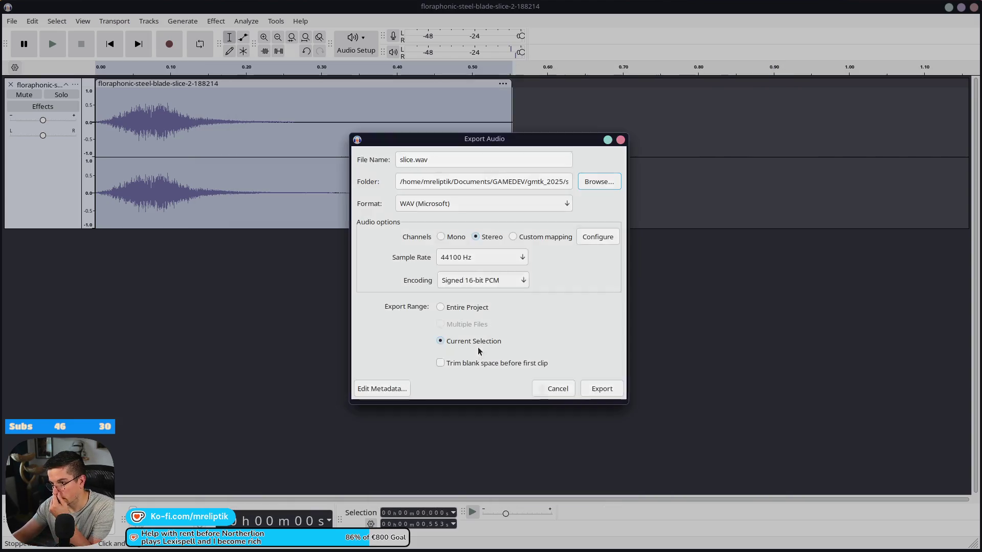
left_click(621, 390)
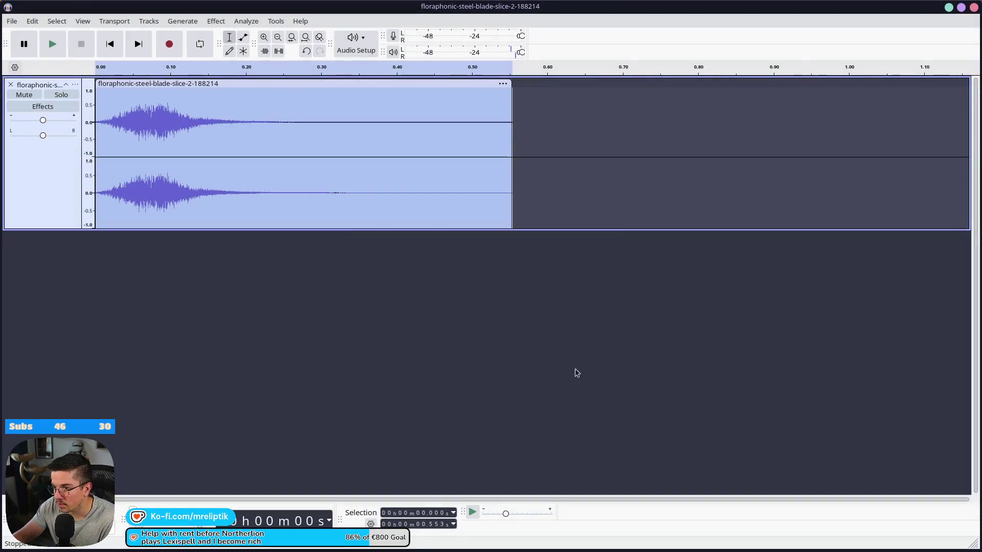
key("alt+Tab")
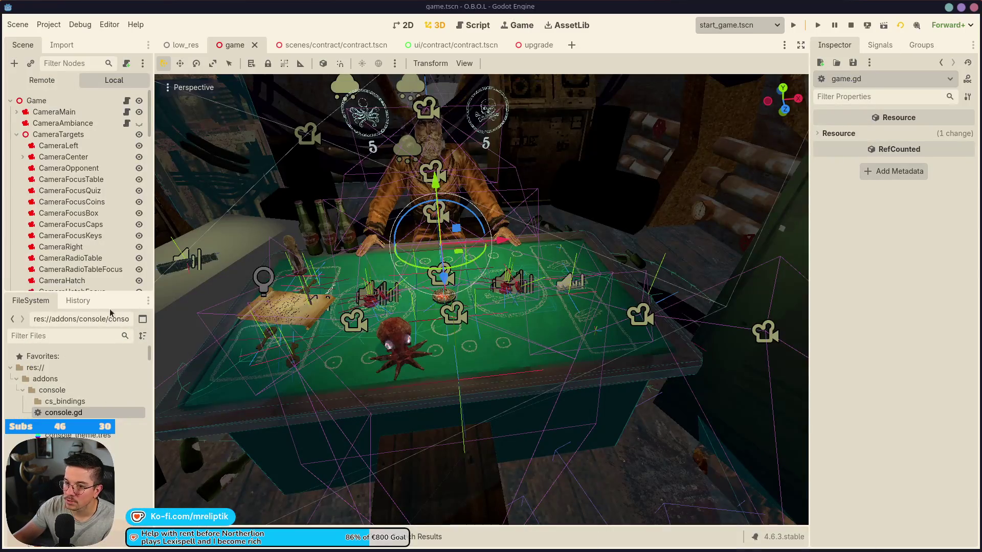
- Add an AudioStreamPlayer3D child to the contract scene's root node and save
left_click(327, 46)
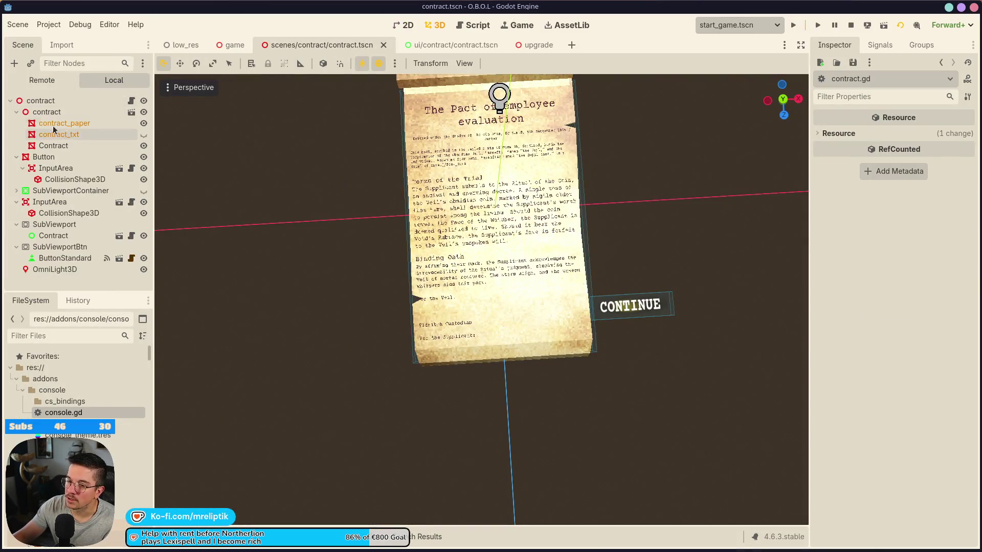
left_click(17, 112)
left_click(40, 100)
right_click(41, 101)
left_click(75, 125)
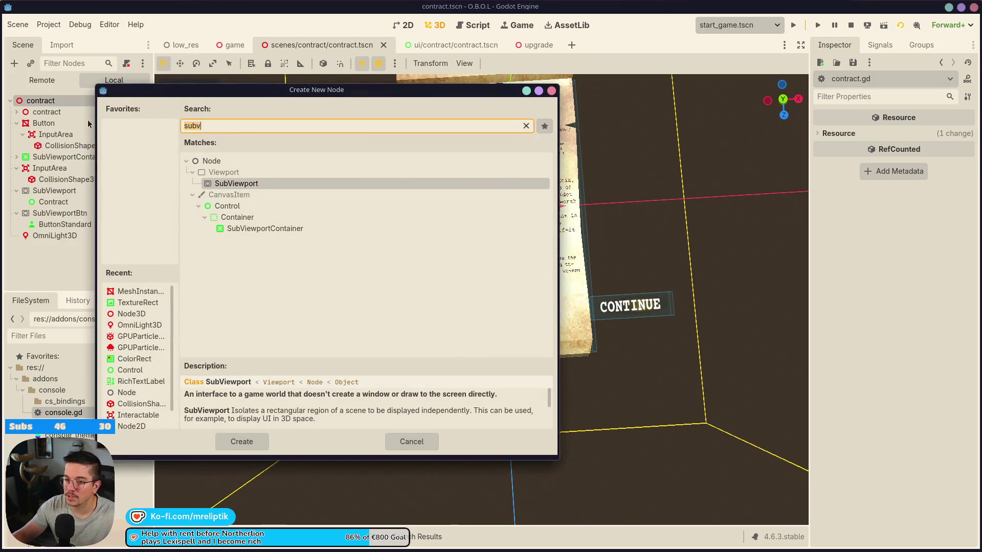
type("audio")
key("Down")
key("Return")
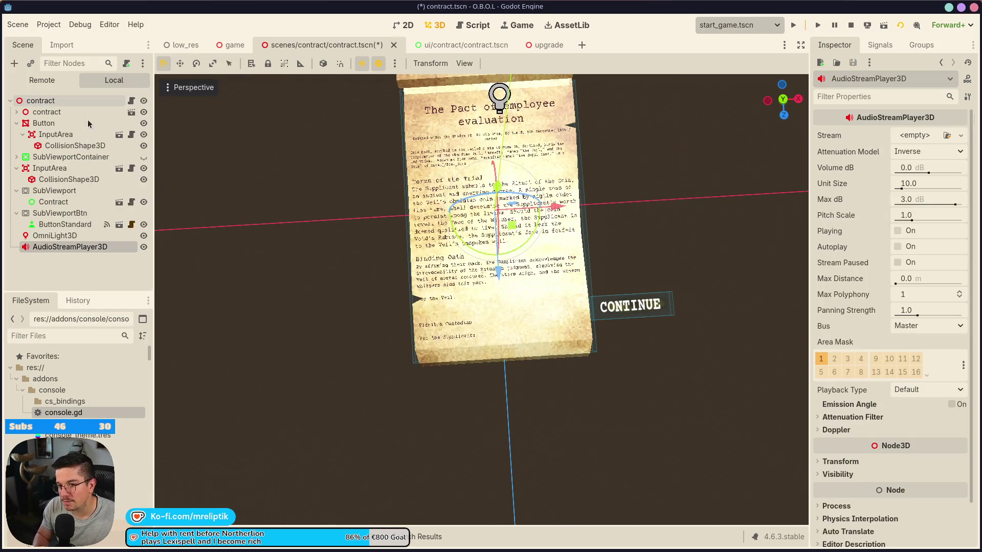
key("ctrl+s")
- Name the audio player Wield, duplicate it as Slice, and save the scene
double_click(97, 247)
key("ctrl+a")
type("Wield")
key("Return")
key("ctrl+d")
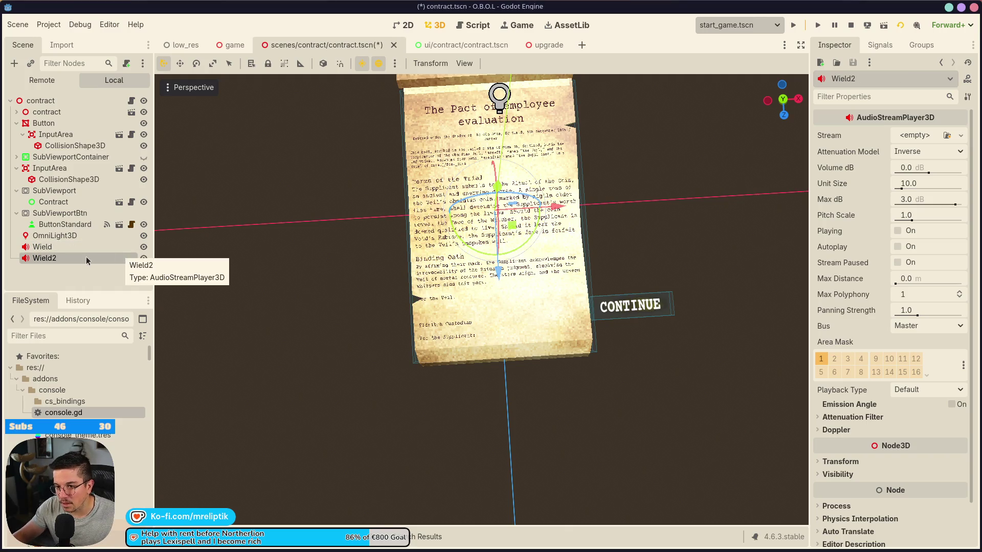
double_click(82, 261)
type("Slice")
key("Return")
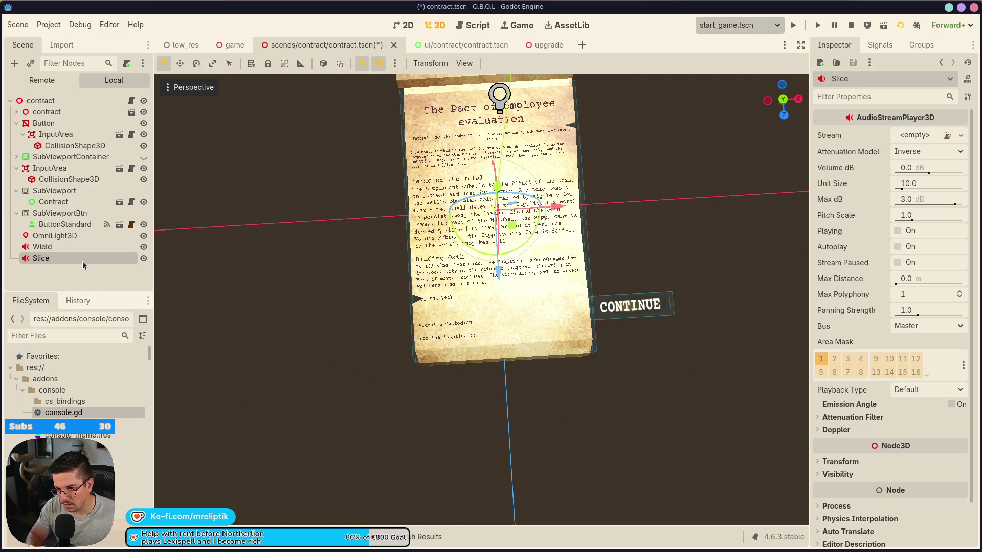
key("ctrl+s")
- Route Wield and Slice to the SFX bus and give Wield the knife_wield stream
left_click(73, 248, "shift")
left_click(910, 326)
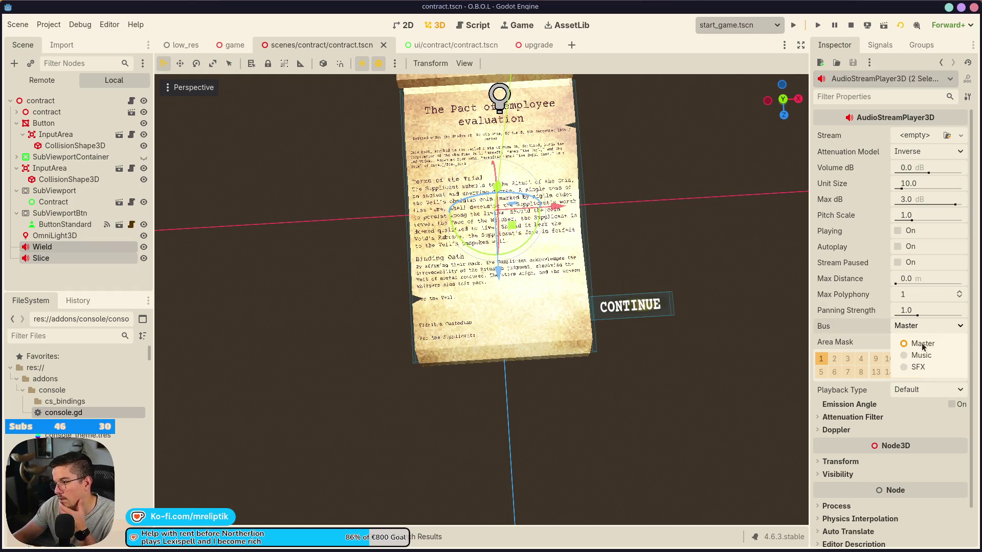
left_click(915, 365)
left_click(94, 253)
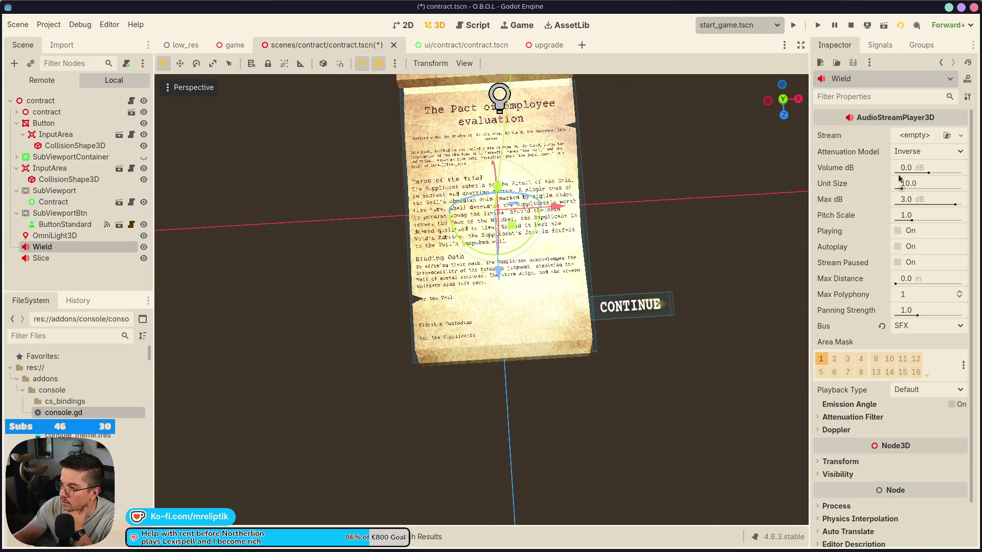
left_click(909, 137)
left_click(859, 302)
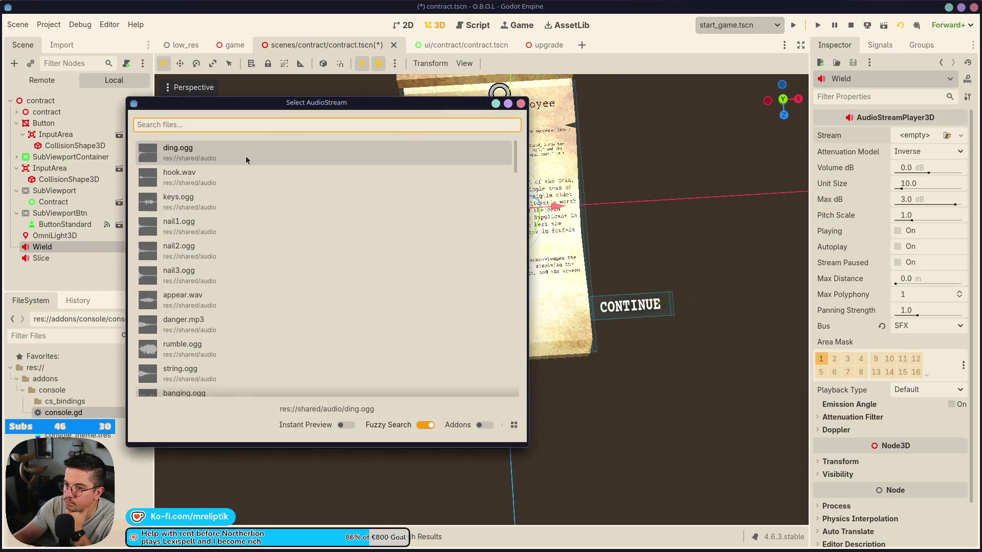
type("wield")
key("Return")
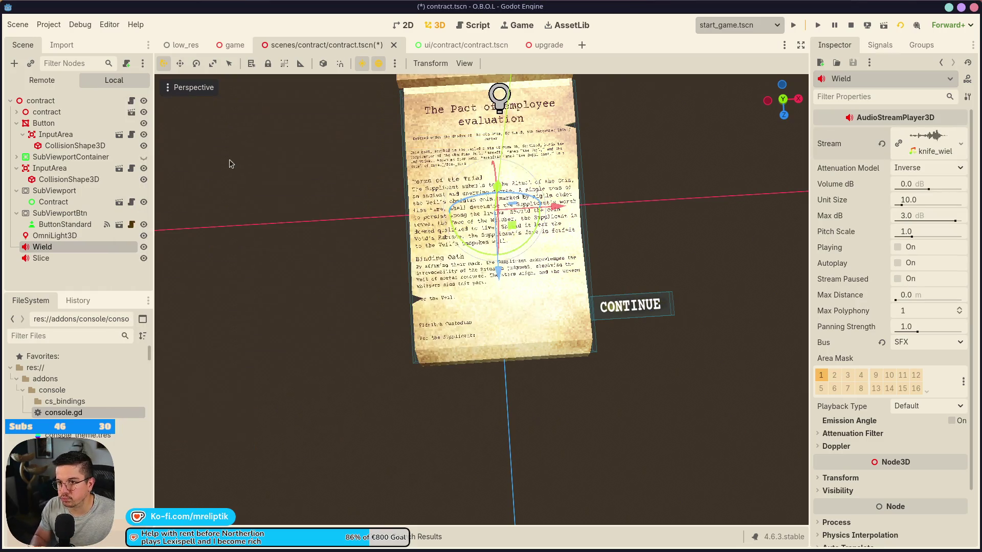
- Quick-load slice.wav as the Slice player's stream
left_click(51, 260)
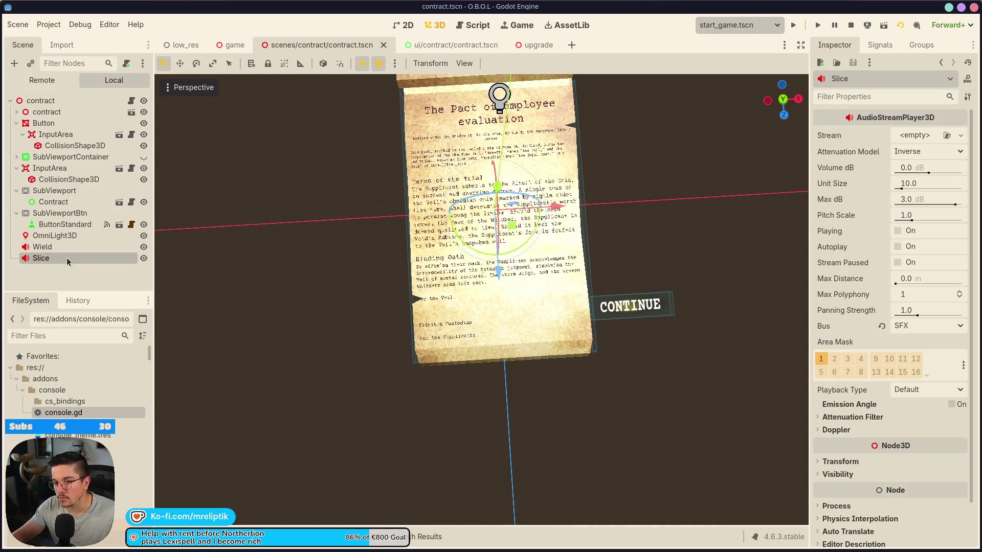
left_click(923, 137)
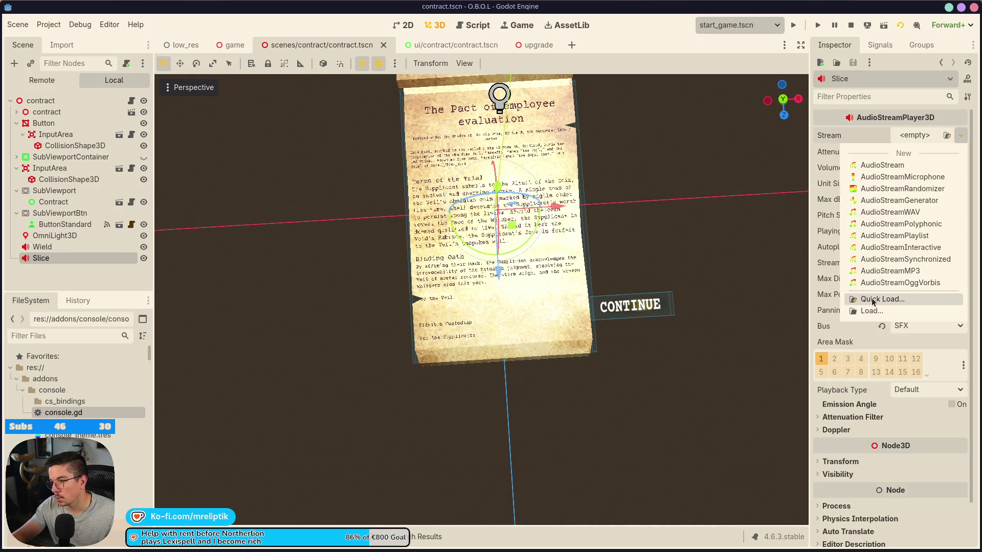
left_click(874, 299)
type("slice")
key("Return")
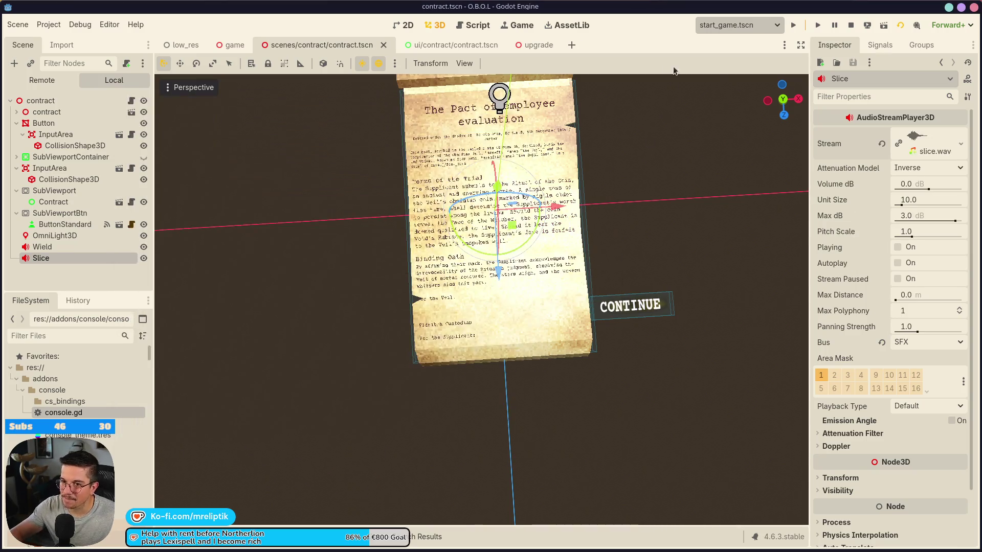
left_click(131, 100)
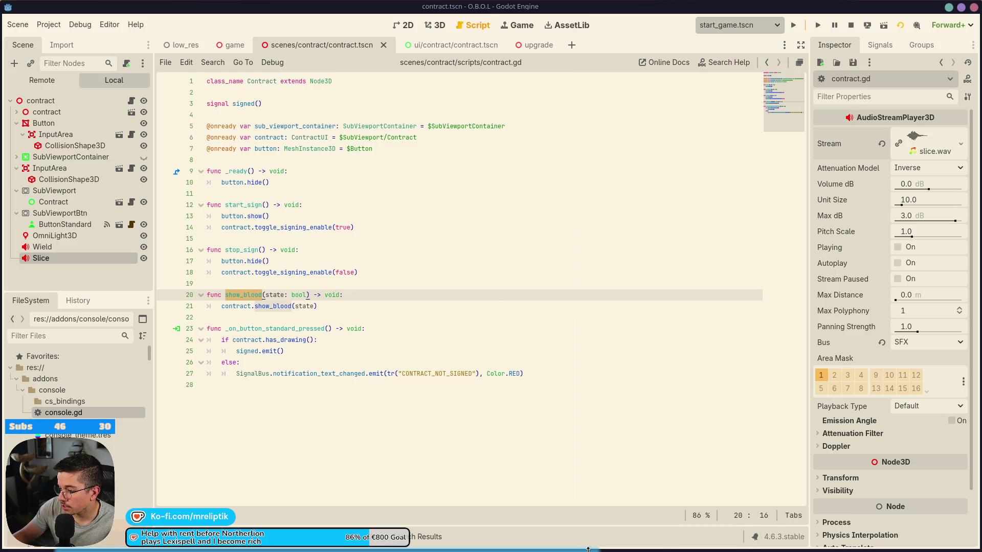
mouse_move(554, 550)
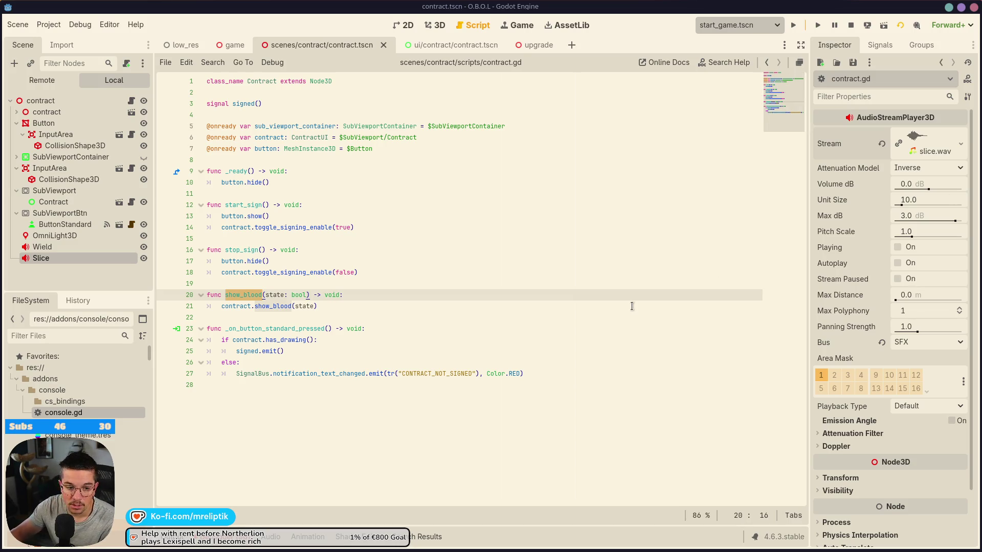
left_click(343, 291)
left_click(314, 325)
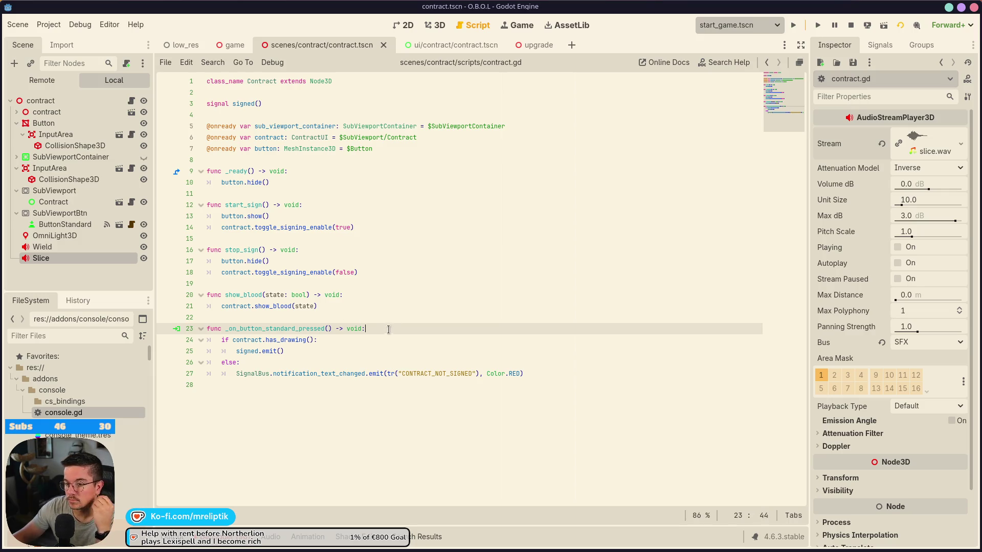
- Add a start_blood_anim() -> void function to contract.gd that first calls show_blood(true)
left_click(378, 305)
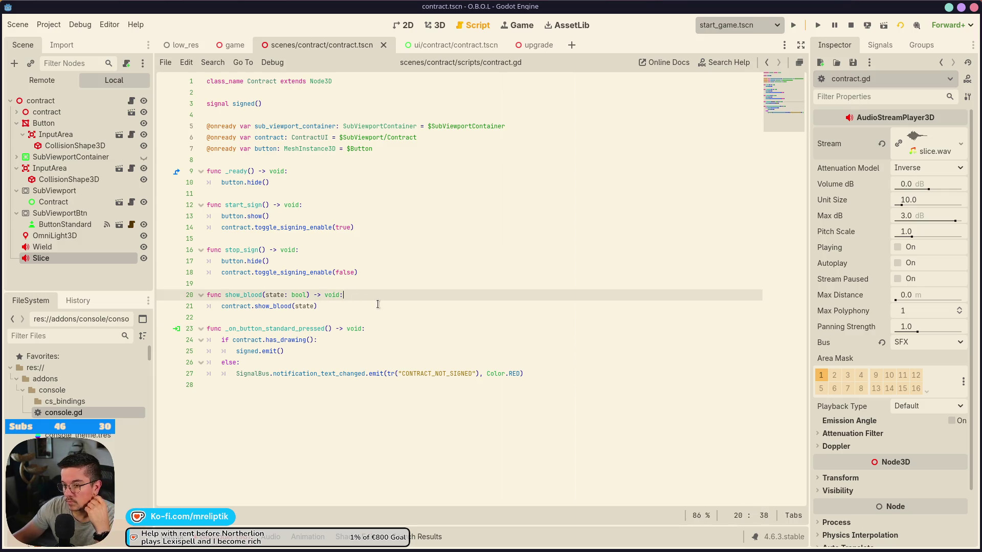
left_click(277, 286)
key("Return")
key("Return")
key("Up")
type("func ")
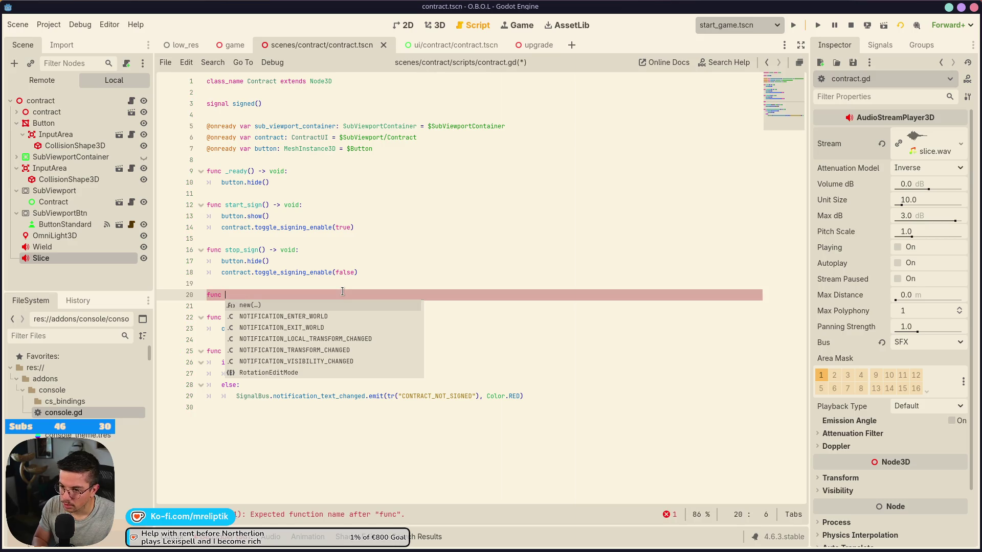
type("start_blood_anim()")
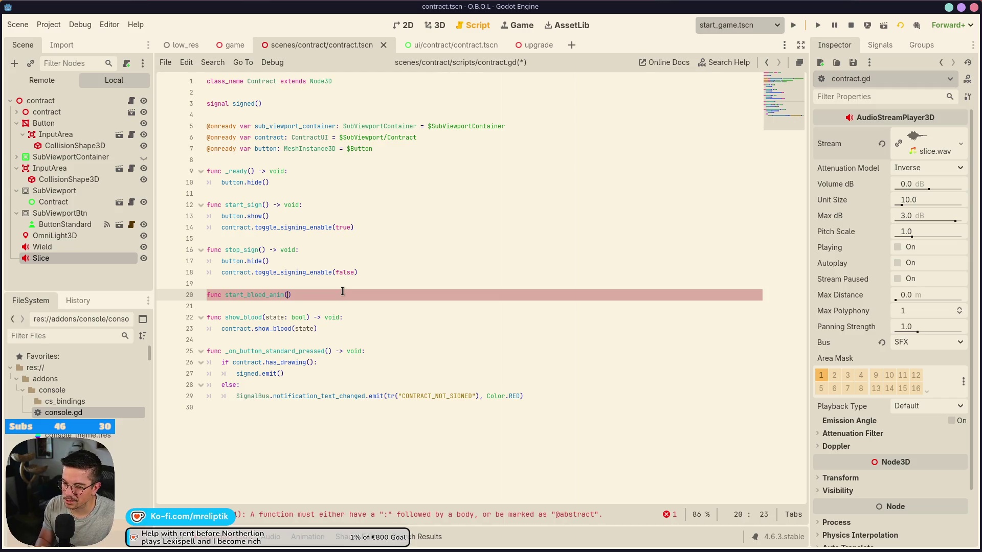
type(" -> void:")
key("Return")
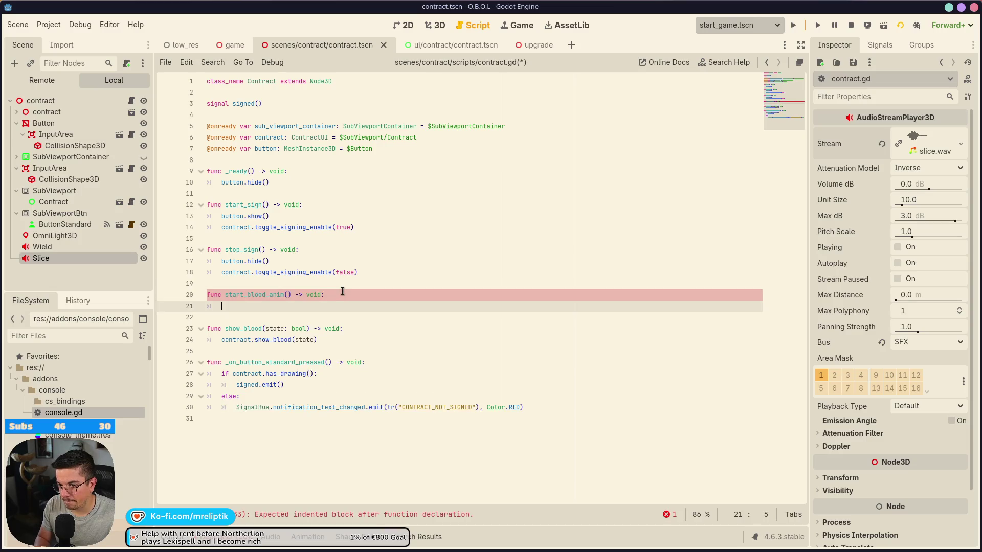
type("show_blood(true)")
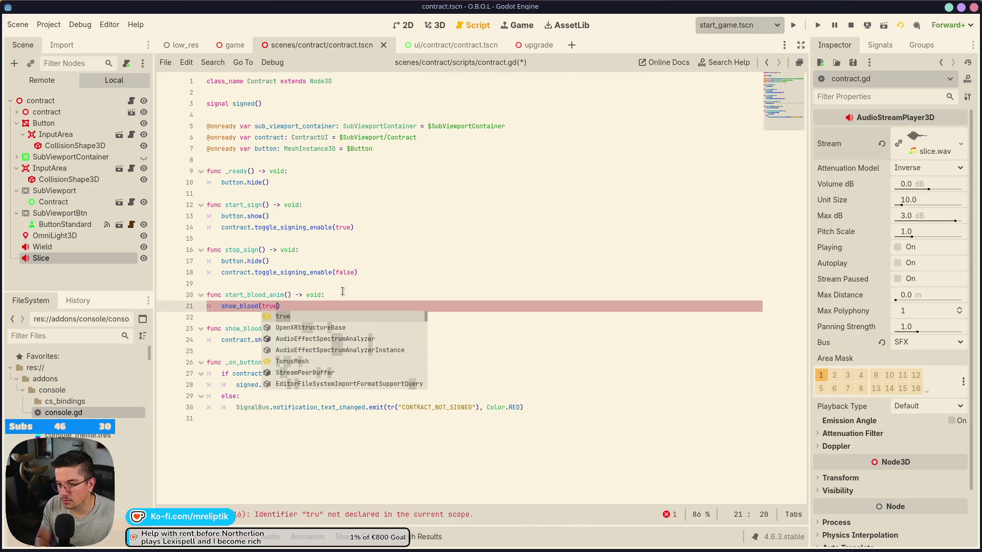
key("Return")
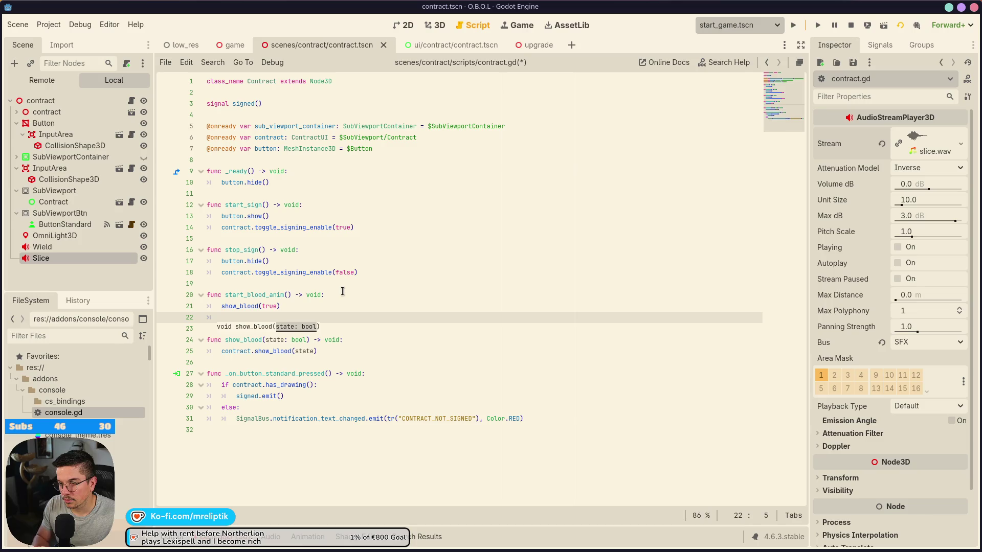
- Drop the Wield and Slice player references into the script and add wield.play() to the function
left_click(63, 249, "ctrl")
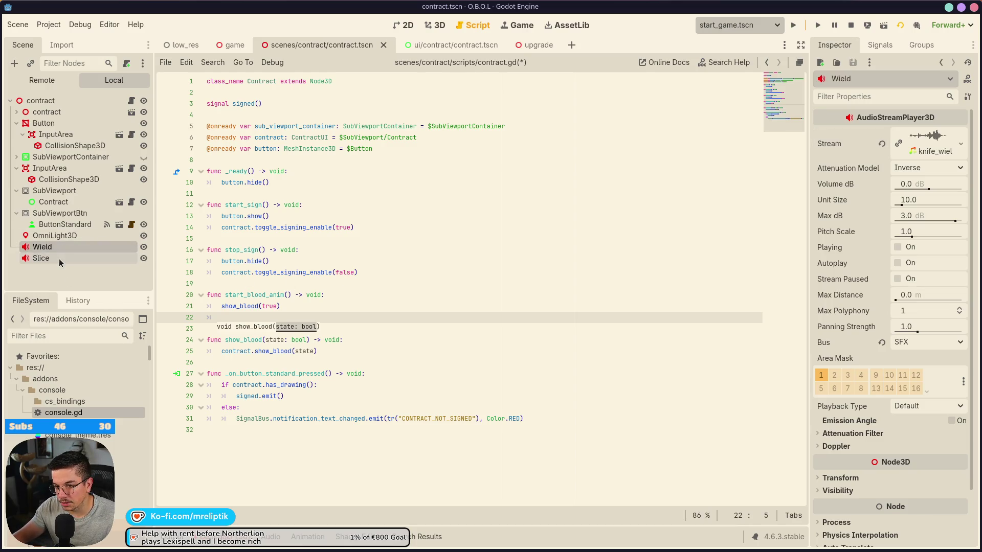
left_click_drag(60, 247, 280, 164)
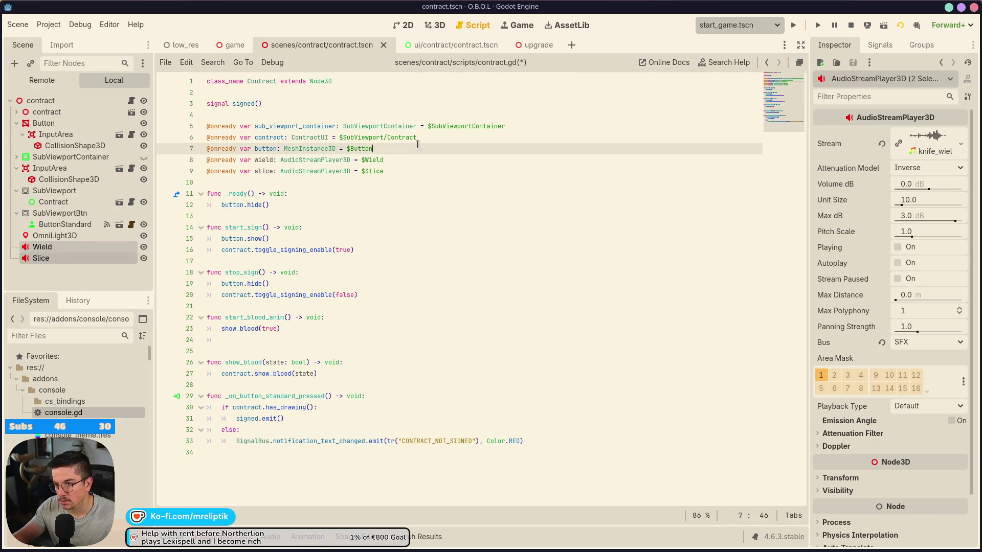
left_click(263, 172)
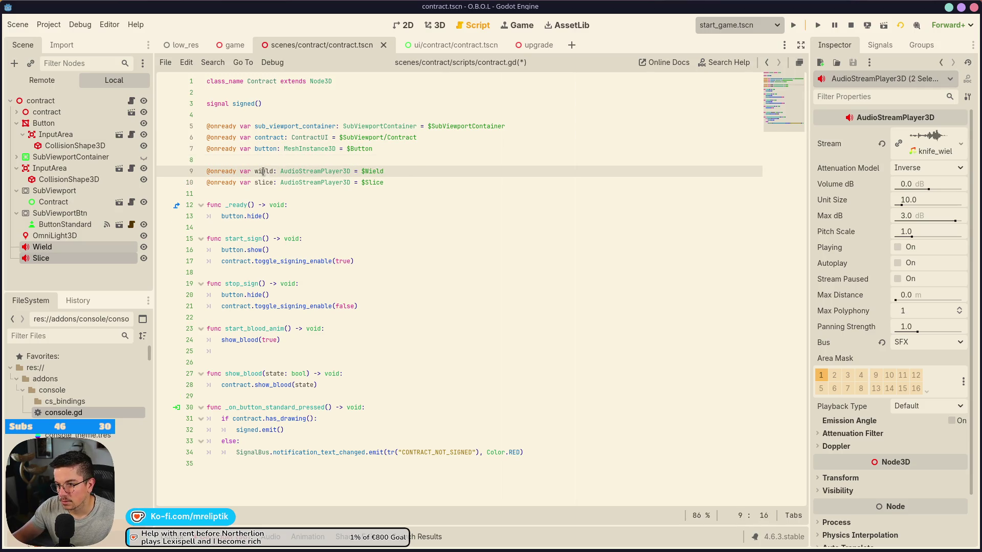
left_click(267, 350)
type("wield.pla")
key("Return")
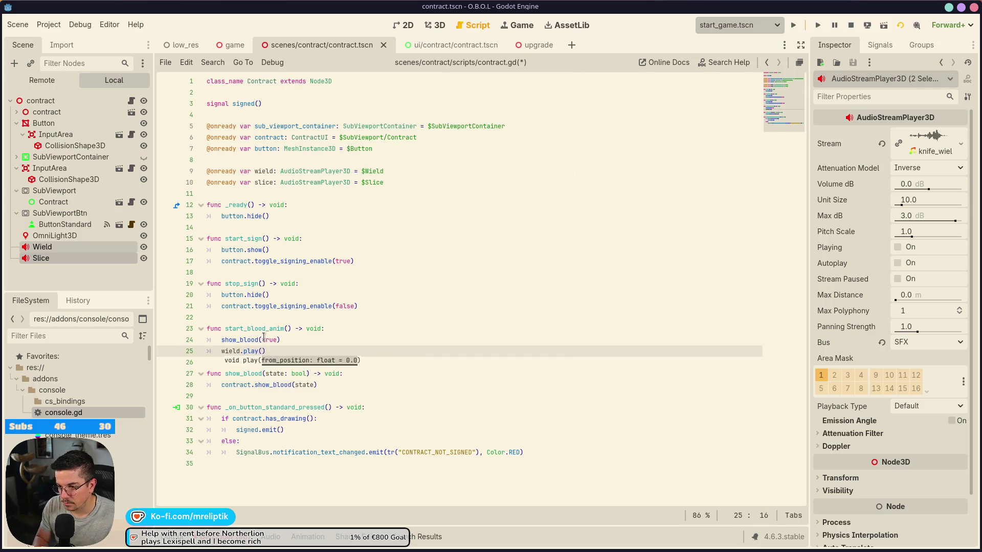
key("Return")
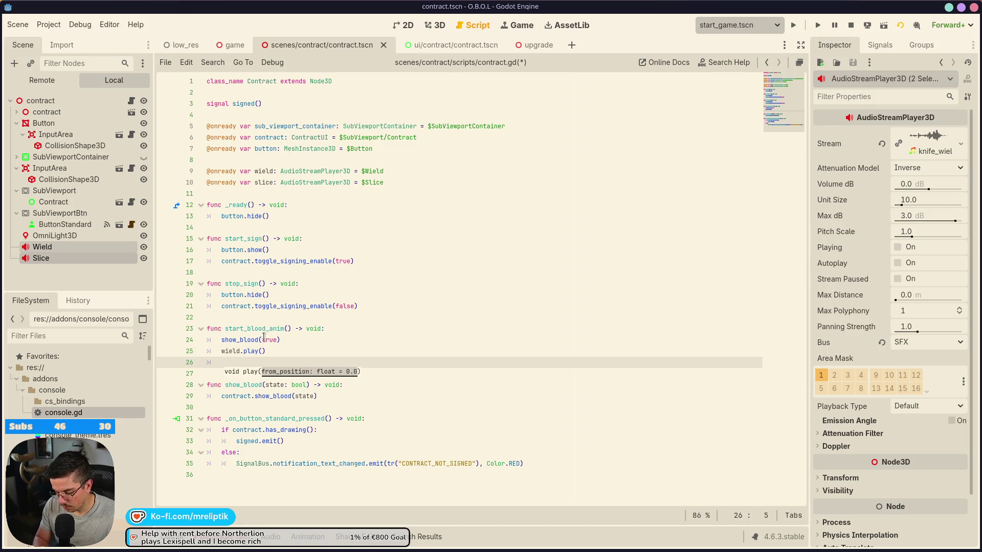
- Follow it with await get_tree().create_timer(1.0, false).timeout
type("await gety")
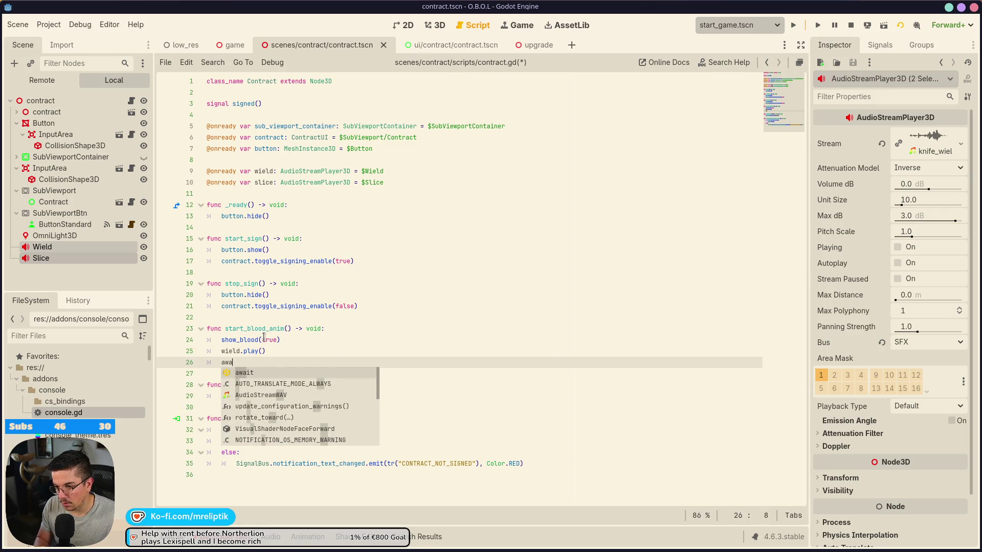
key("BackSpace")
type("_tre")
key("Return")
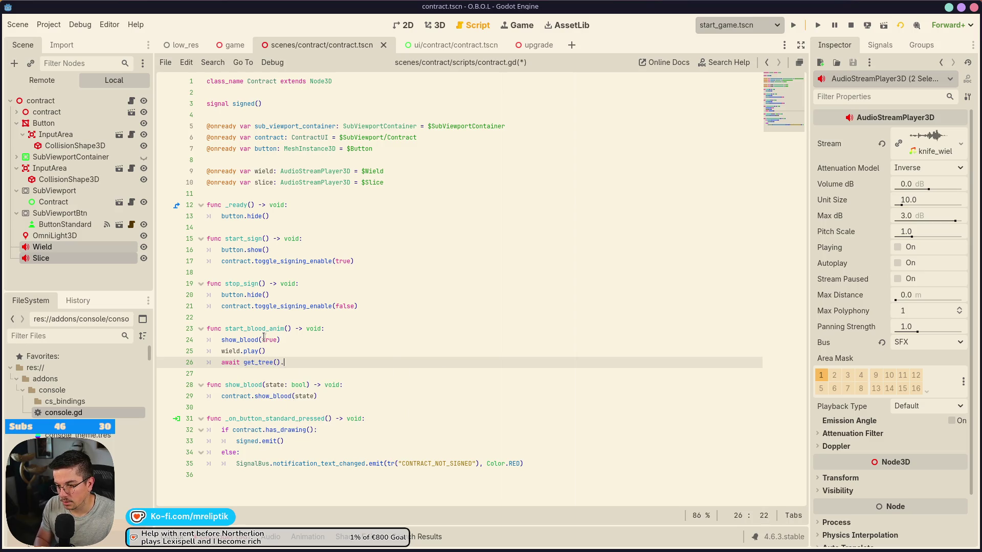
type(".cr")
key("Return")
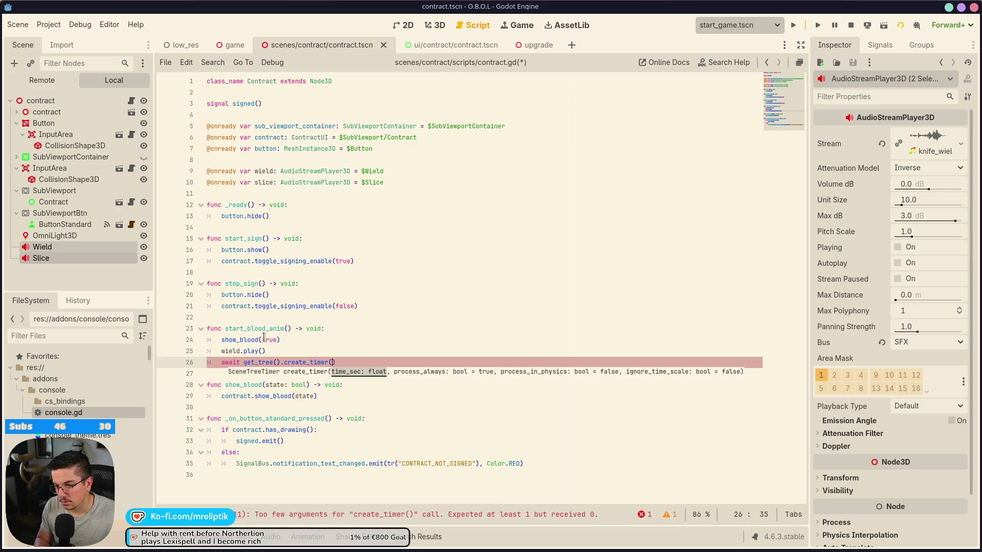
type("1.0, false).ti")
key("Return")
key("Return")
- Add slice.play() after the timer wait and save the script
type("wield.play()")
key("ctrl+s")
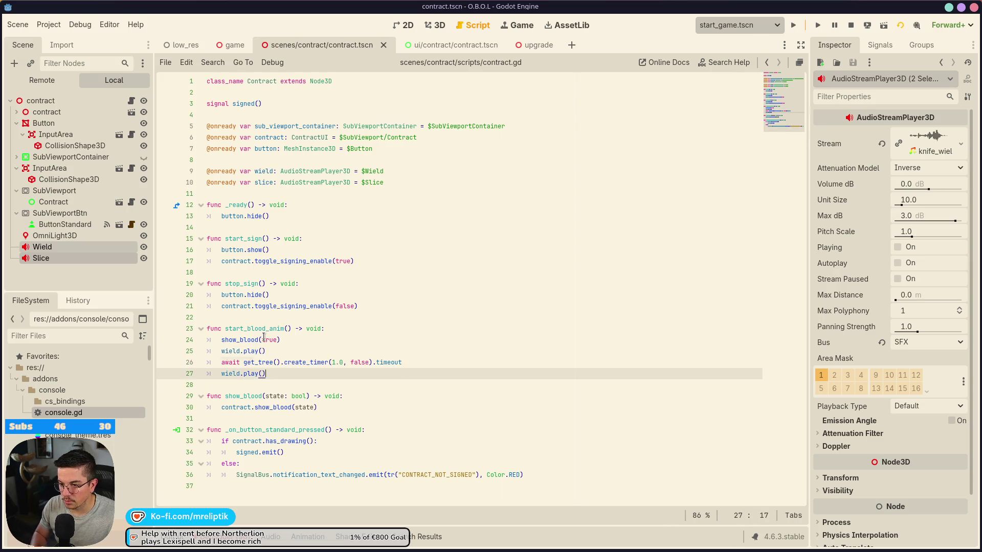
key("Home")
key("ctrl+shift+Right")
type("slice")
key("ctrl+s")
left_click(234, 45)
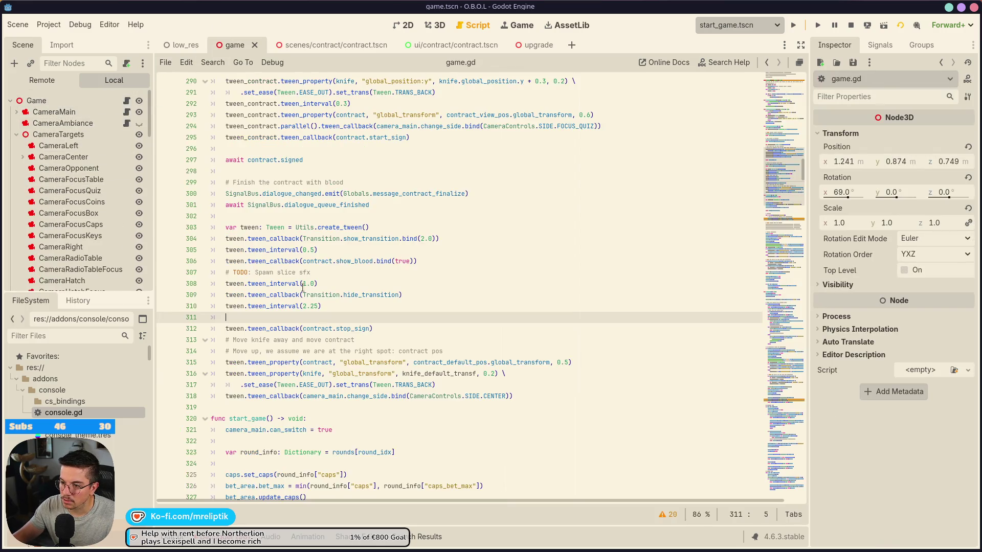
- Change the line 308 tween interval from 1.0 to 1.75 seconds, save, and stop the game
left_click(381, 328)
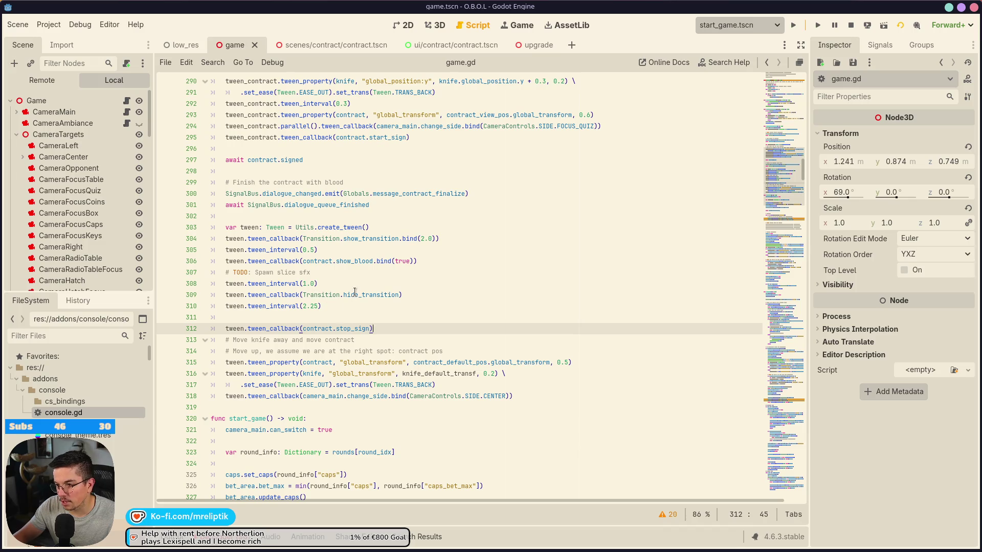
left_click(340, 306)
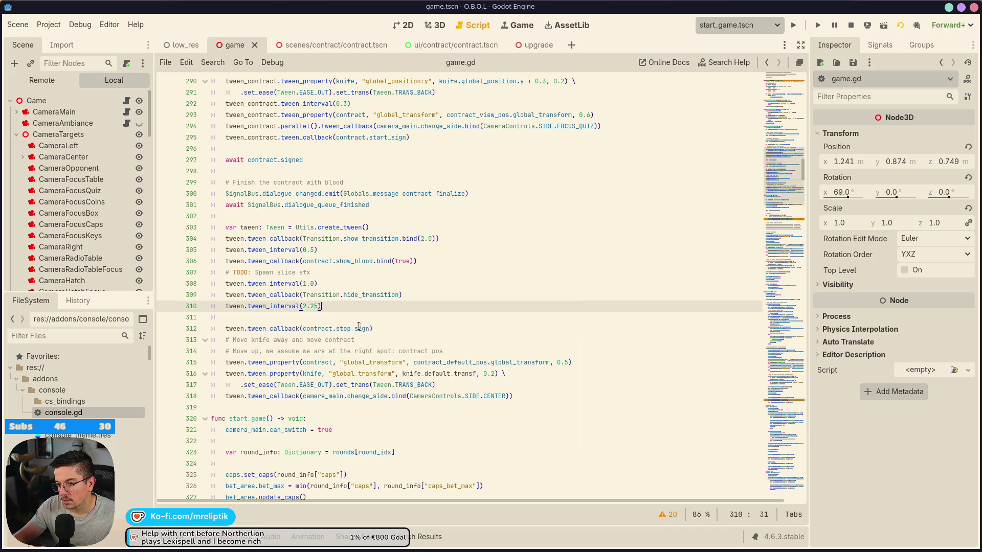
double_click(347, 262)
left_click(314, 262)
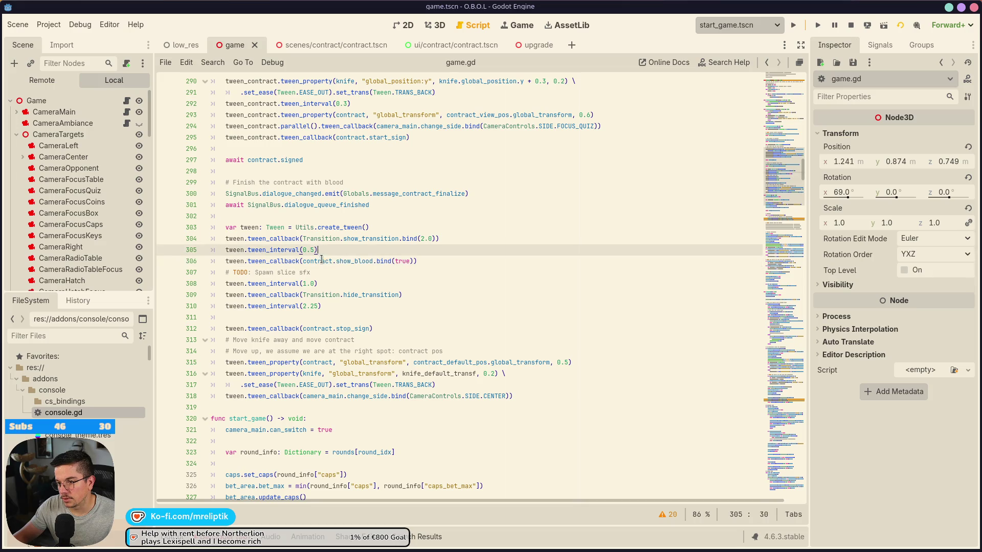
left_click(306, 284)
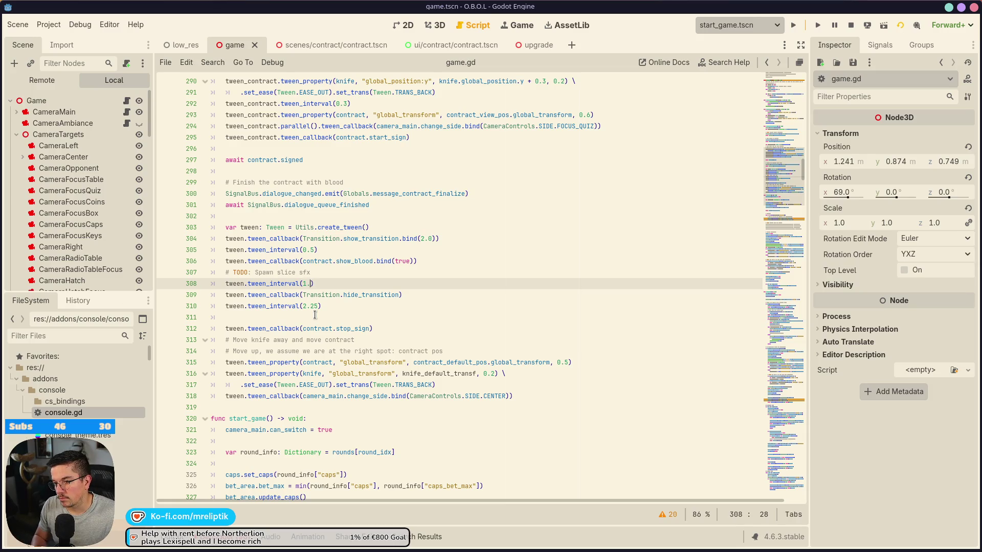
type("75")
key("ctrl+s")
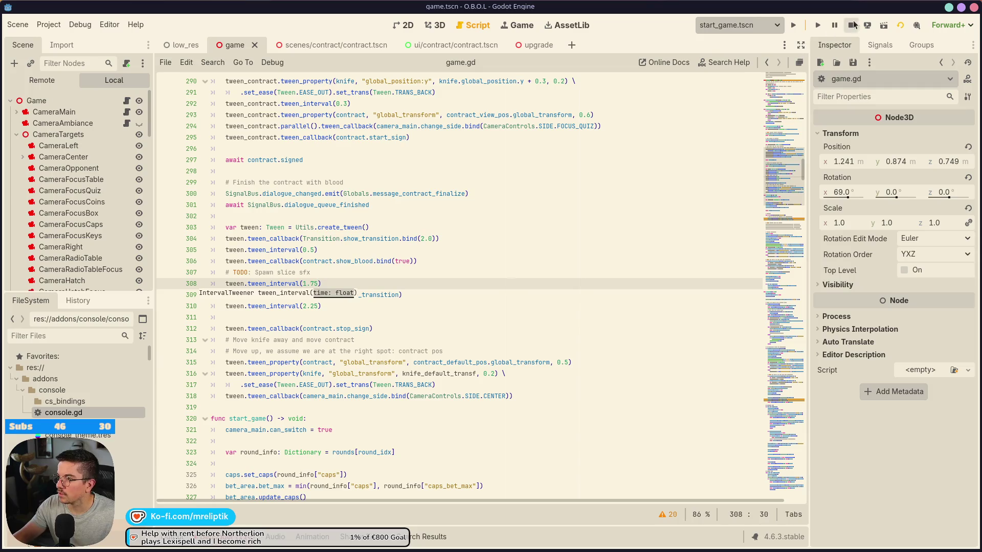
left_click(851, 25)
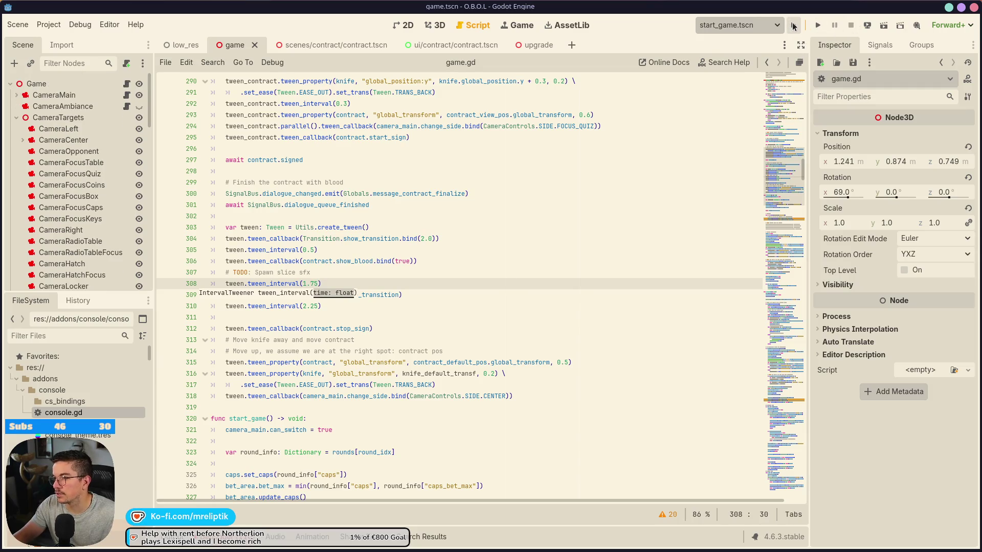
- Run the game in an enlarged view and check the in-game settings menu
left_click(793, 26)
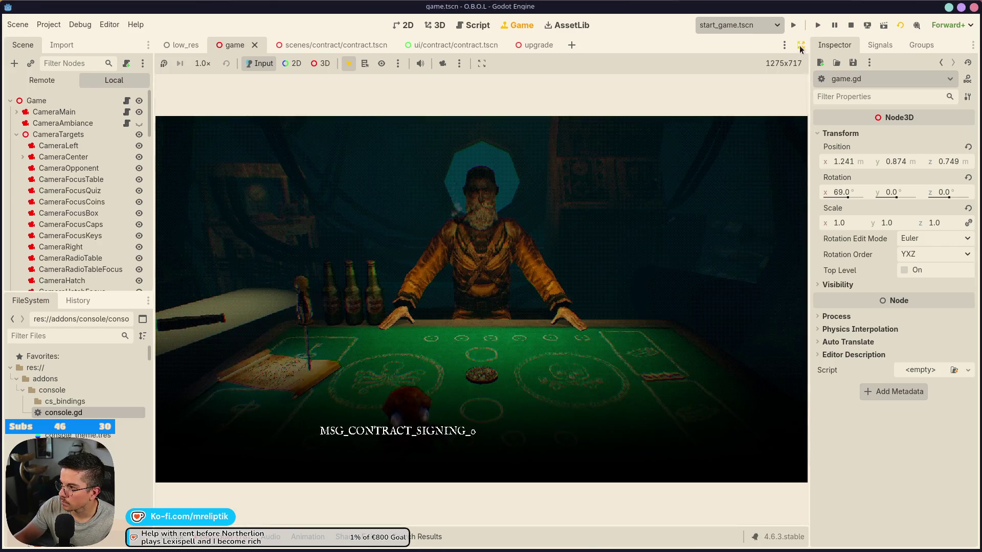
left_click(800, 45)
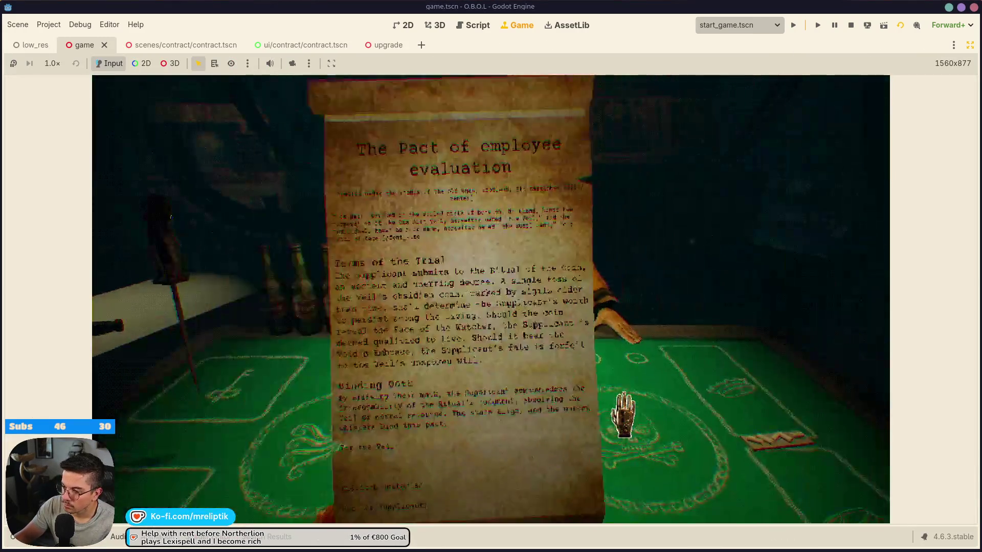
key("Escape")
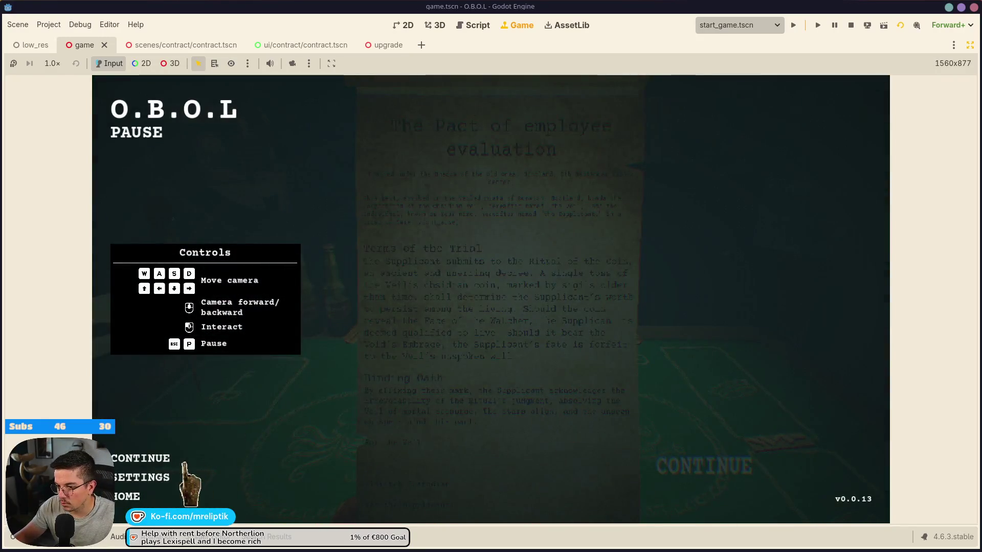
left_click(153, 477)
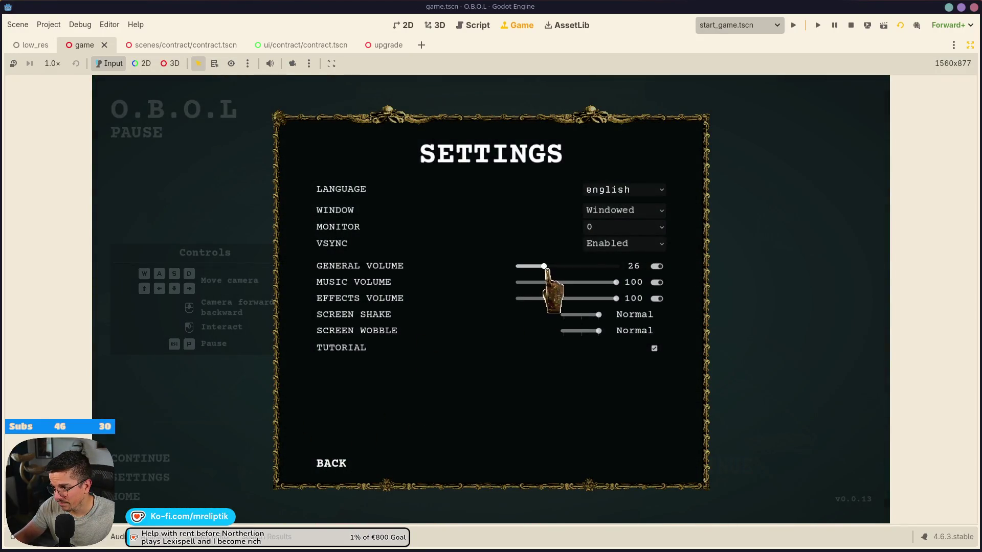
key("Escape")
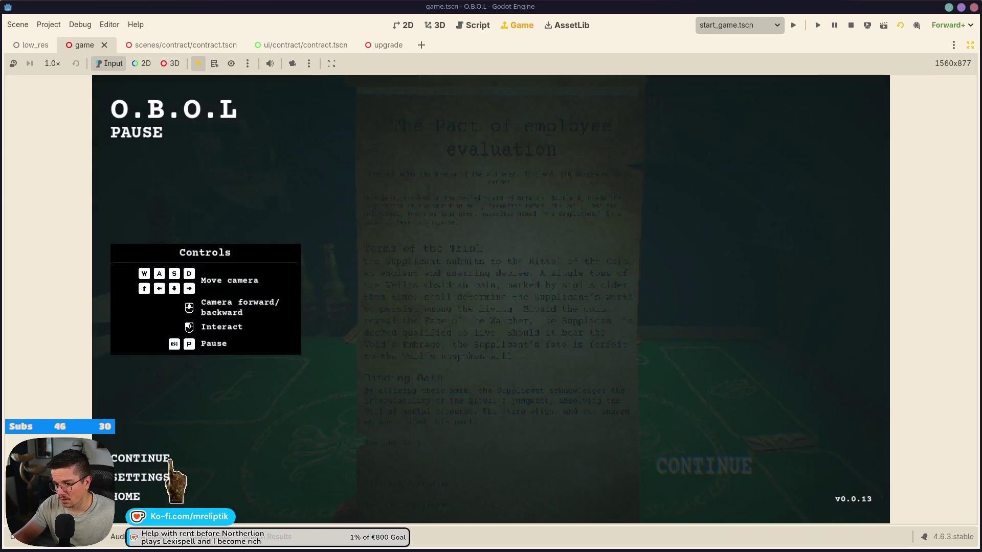
key("Escape")
- Sign the contract, click CONTINUE back to the table, and return to contract.tscn
left_click_drag(432, 463, 571, 459)
left_click(743, 448)
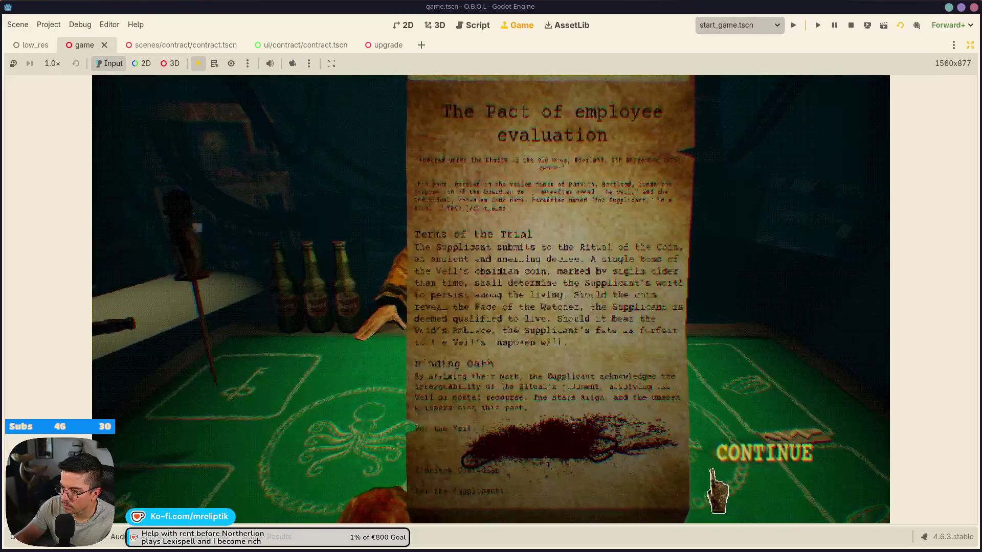
left_click(767, 455)
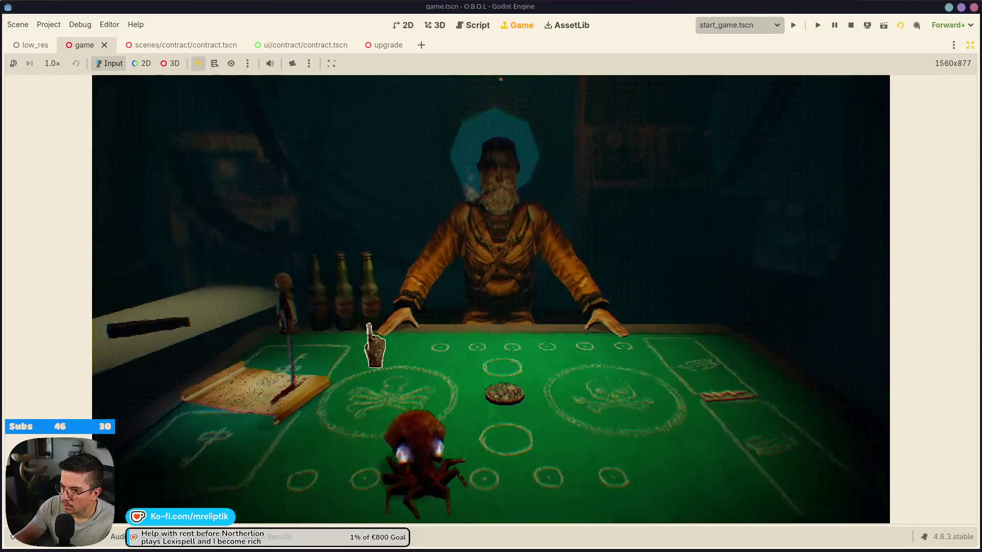
left_click(179, 48)
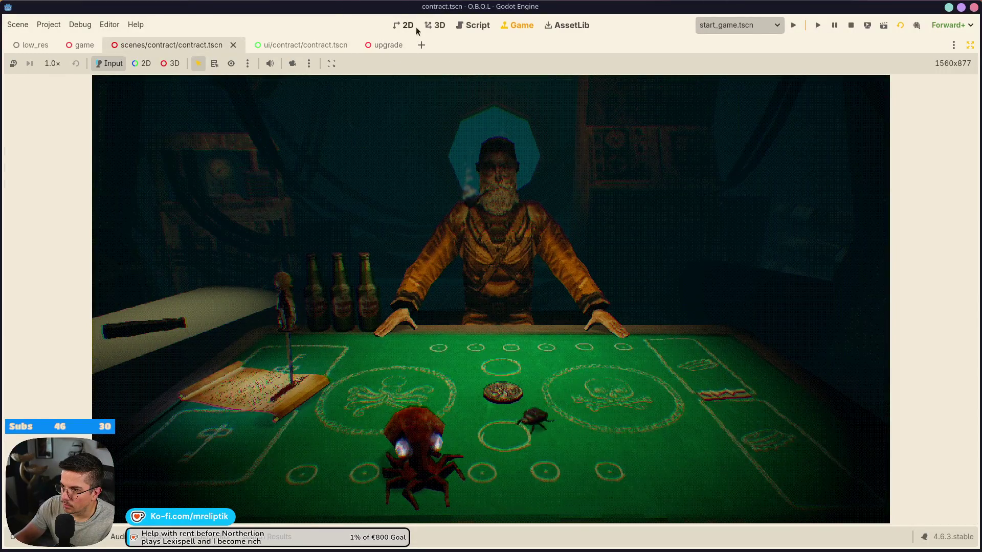
- Show the contract scene in 3D with side panels and the errors list, and lower the volume
left_click(463, 26)
left_click(442, 26)
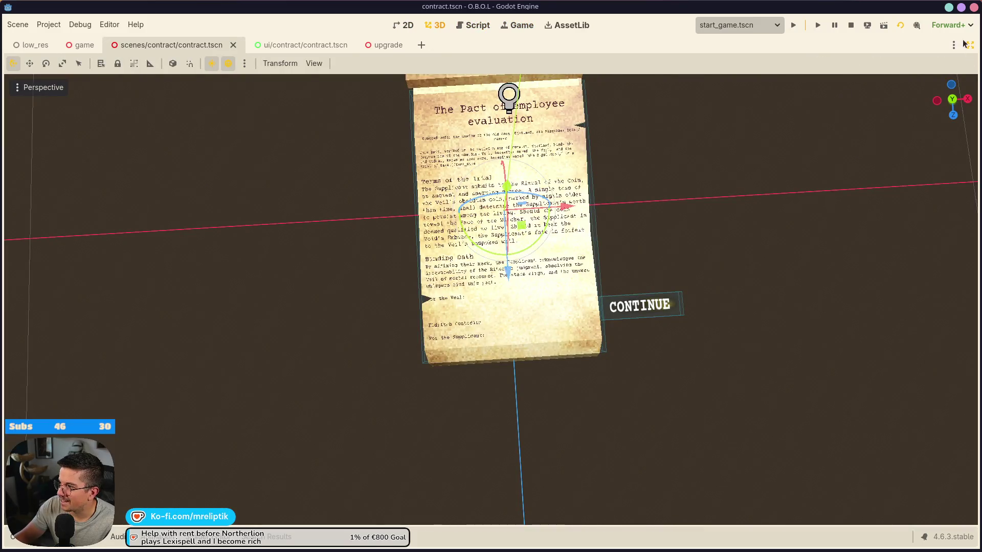
left_click(968, 44)
left_click(233, 537)
scroll(379, 494, "down", 3)
left_click_drag(802, 505, 798, 547)
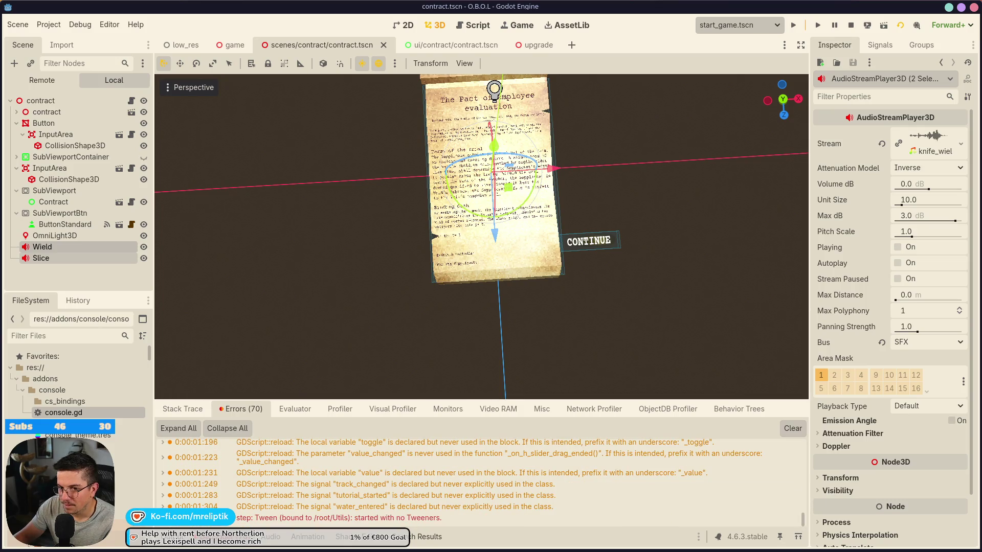
key("XF86AudioLowerVolume")
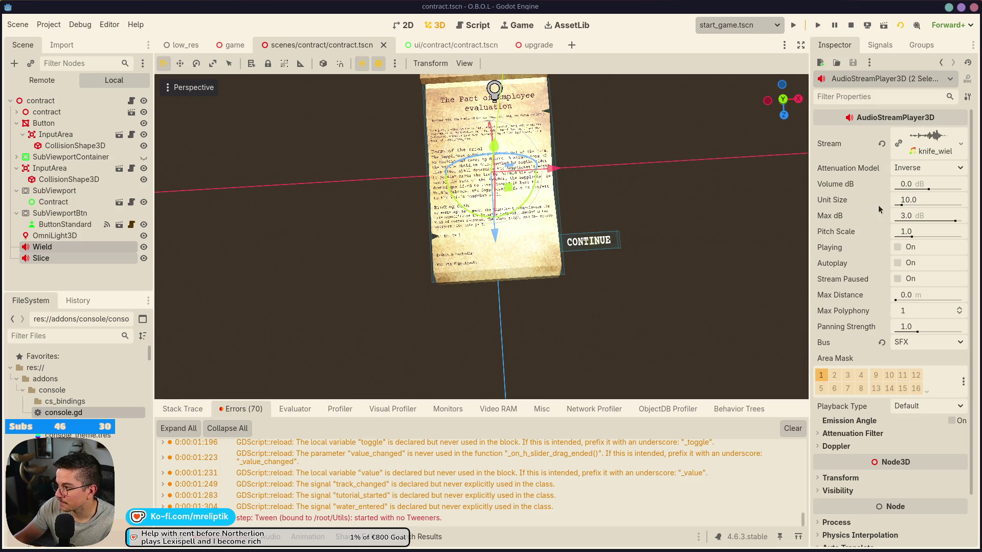
- Select the Wield player, orbit to an oblique view, and inspect the inner contract node
left_click(52, 249)
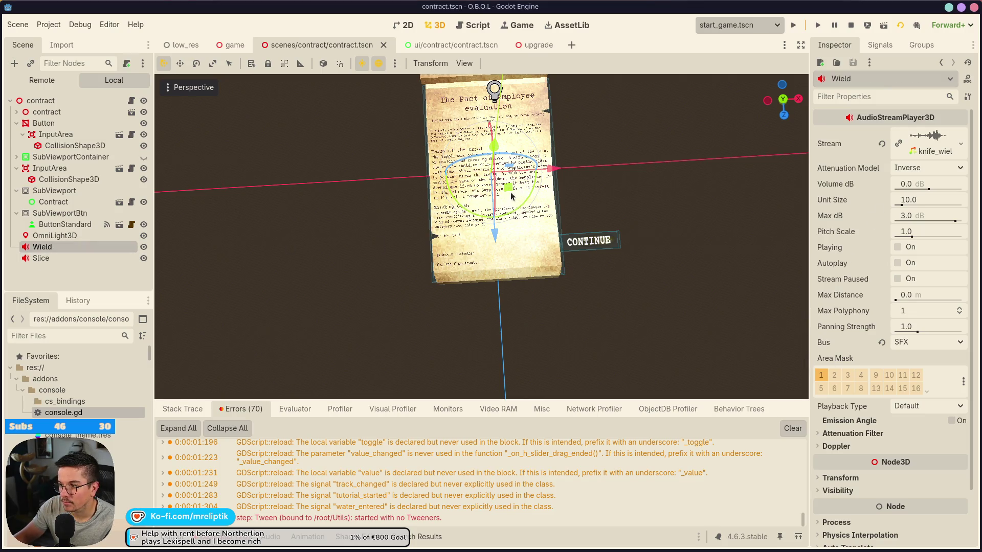
scroll(511, 196, "down", 3)
mouse_move(556, 296)
left_mouse_down()
mouse_move(409, 148)
mouse_move(360, 134)
mouse_move(334, 210)
mouse_move(307, 215)
left_mouse_up()
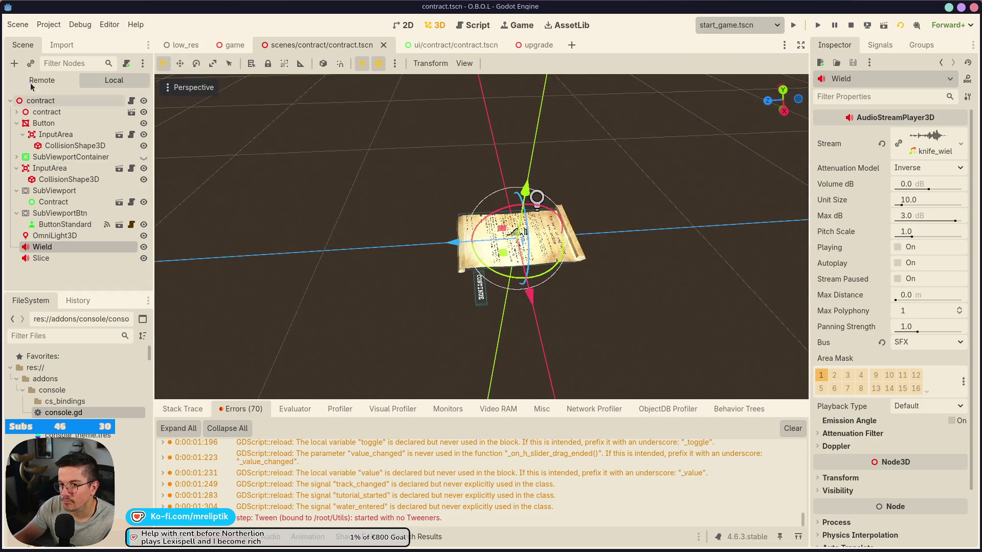
left_click(40, 100)
left_click(47, 112)
left_click(17, 111)
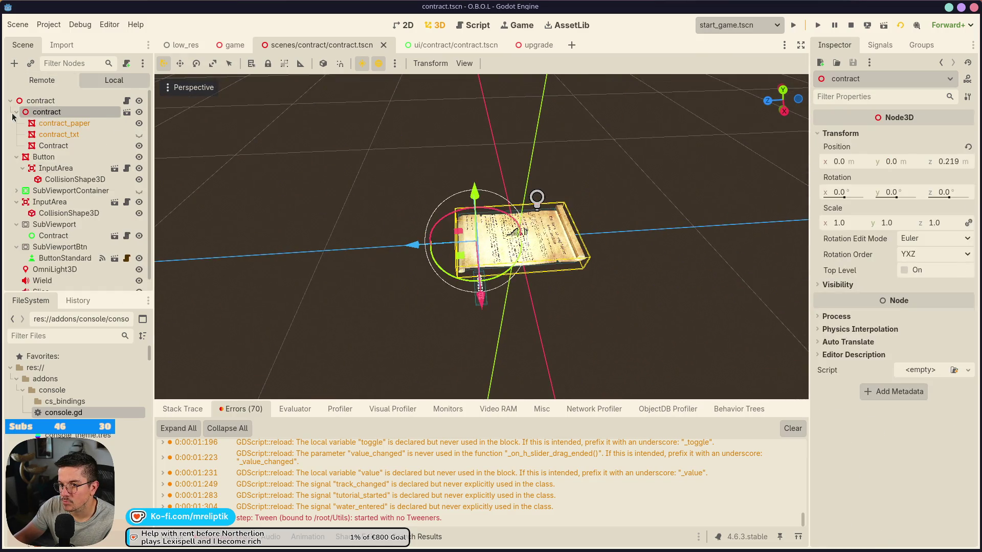
left_click(16, 112)
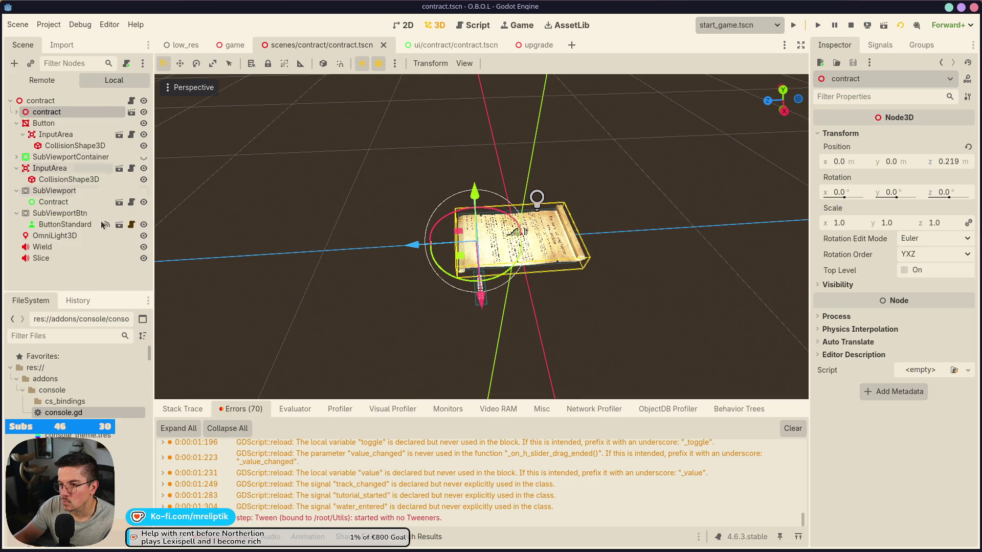
- Preview the slice.wav and knife_wield sounds, then open the contract script
left_click(54, 249)
left_click(54, 257)
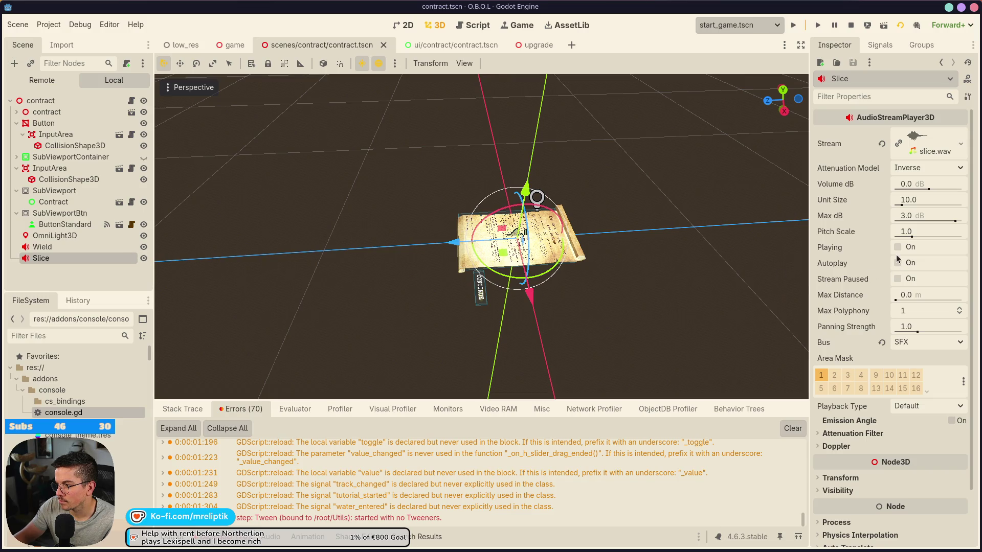
left_click(898, 248)
left_click_drag(566, 285, 578, 292)
left_click(77, 249)
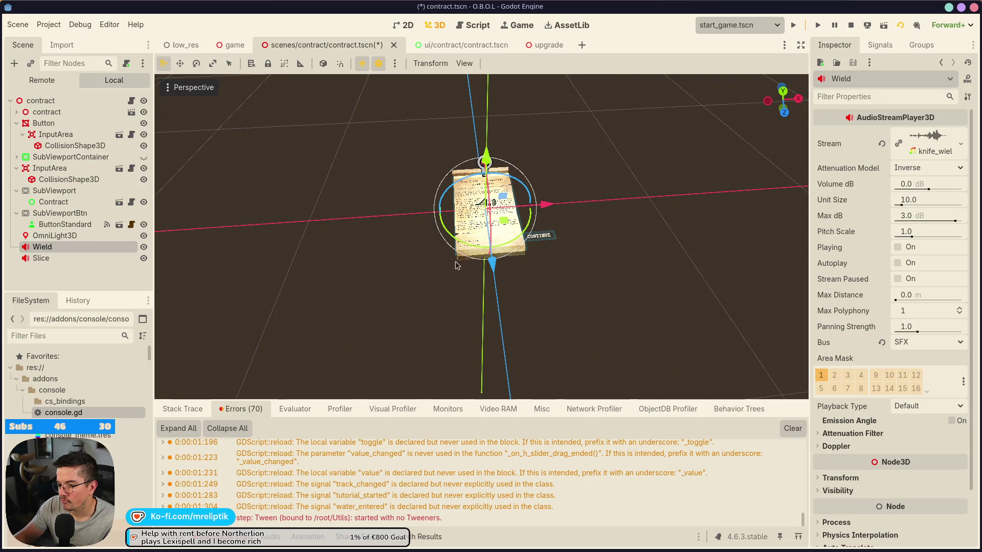
left_click(898, 249)
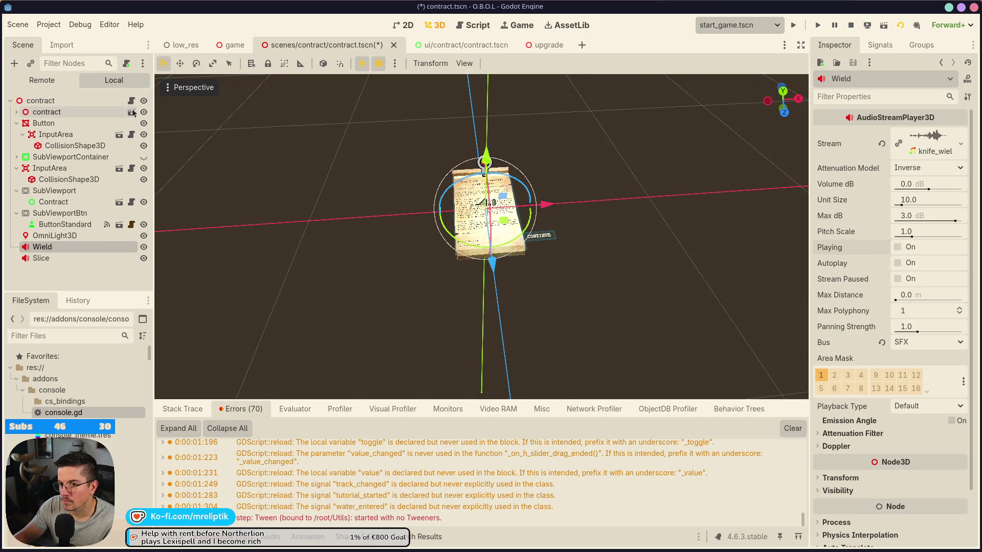
left_click(132, 100)
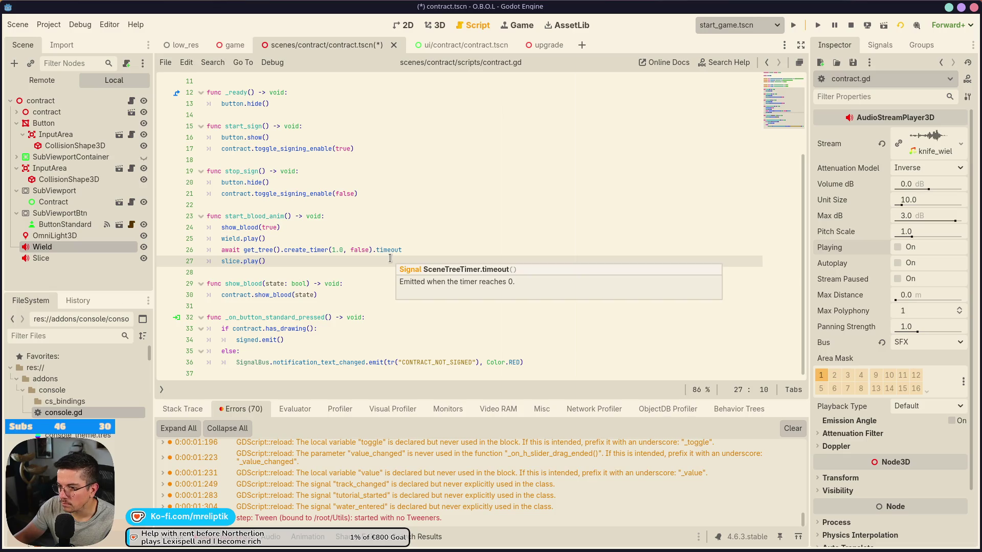
- Copy the start_blood_anim function name and open game.gd
left_click(230, 240)
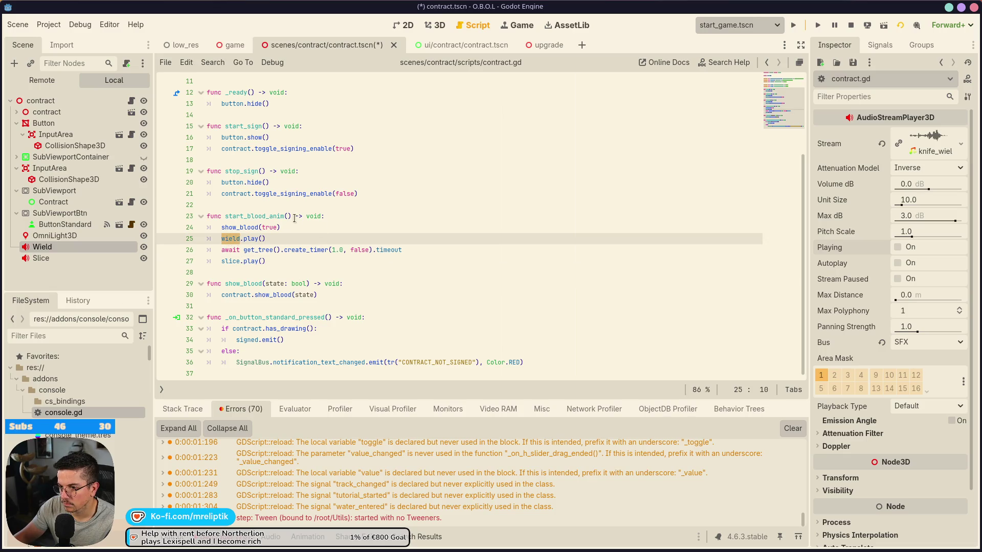
double_click(261, 217)
key("ctrl+c")
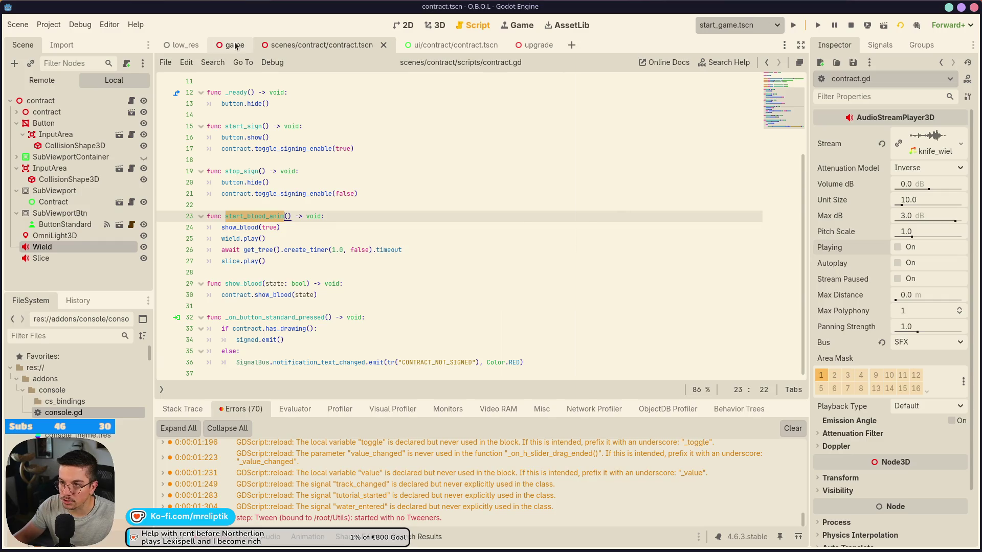
left_click(230, 45)
scroll(106, 110, "up", 5)
scroll(117, 130, "up", 3)
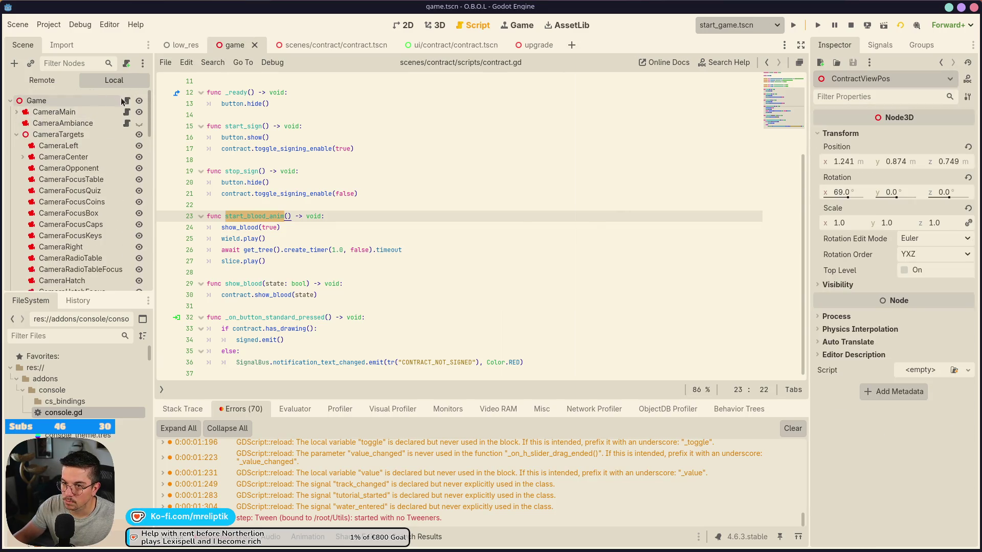
left_click(126, 101)
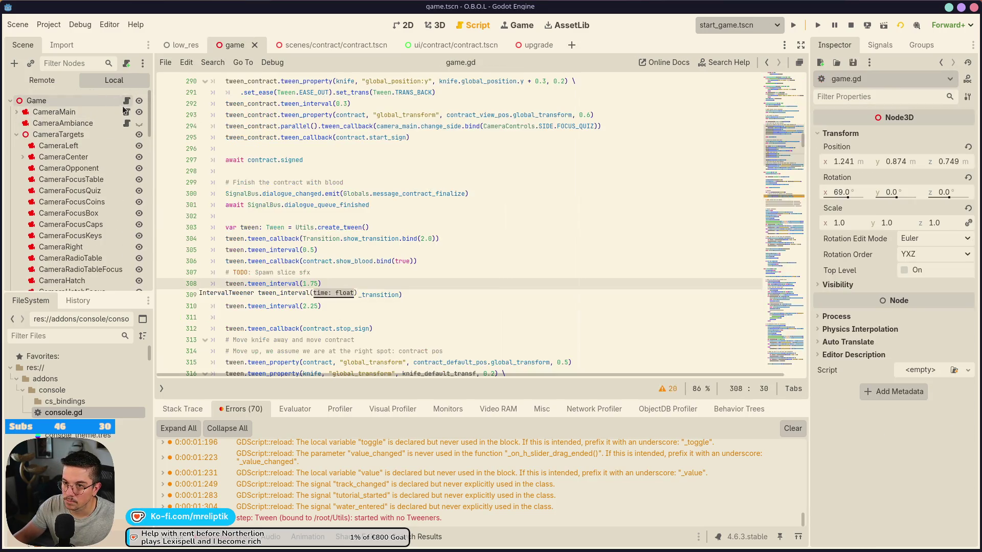
- Replace show_blood with start_blood_anim on line 306, delete the bind and TODO line, save, and run
double_click(345, 256)
key("ctrl+v")
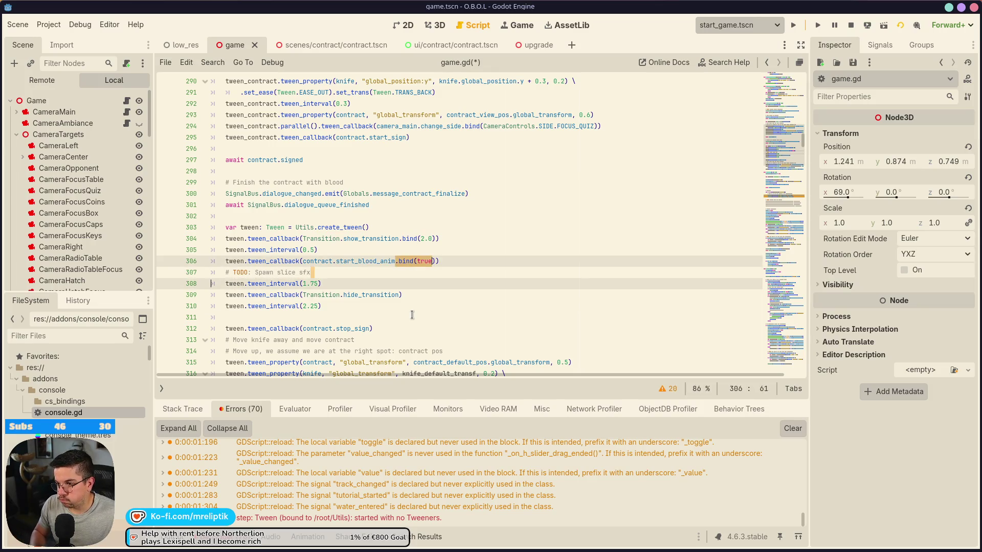
key("Left")
key("ctrl+Delete")
key("ctrl+Delete")
key("ctrl+Delete")
key("ctrl+s")
left_click(353, 272)
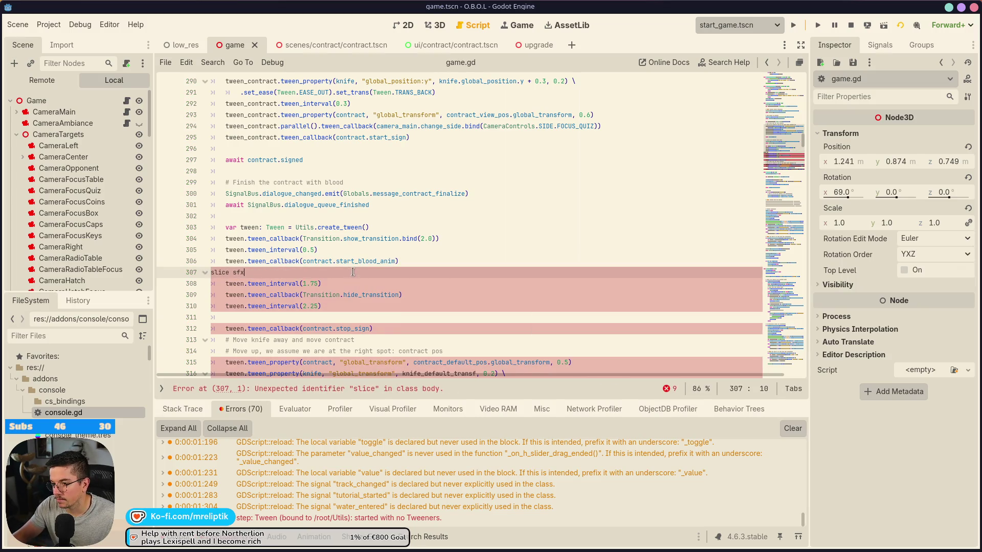
key("ctrl+shift+k")
key("ctrl+s")
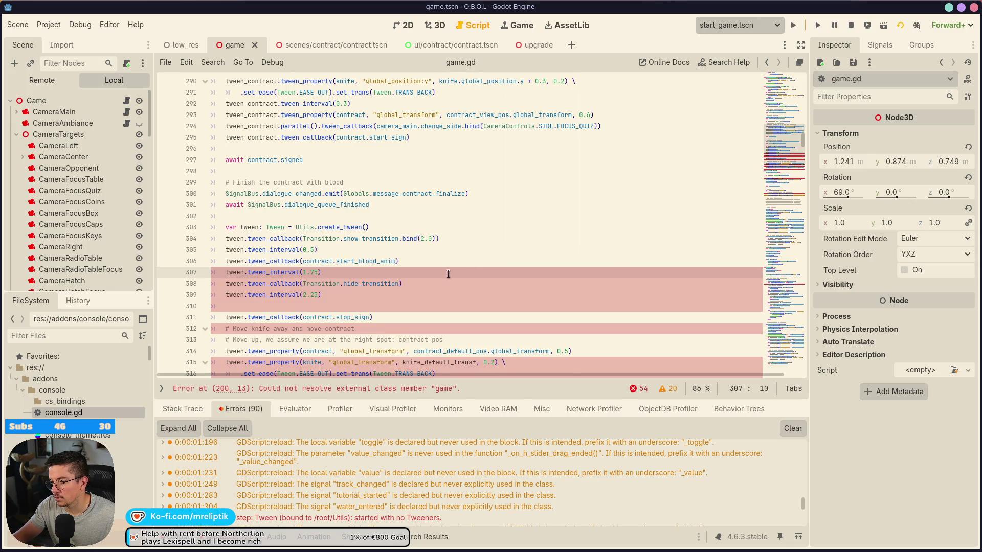
left_click(818, 25)
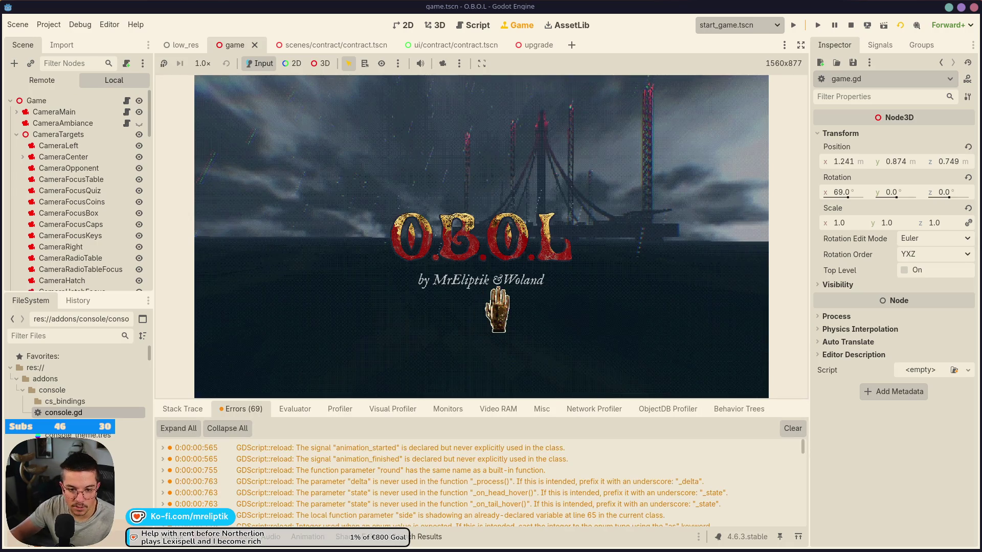
- Sign the contract with a looped signature, continue back to the table, then open contract.gd
left_click(499, 296)
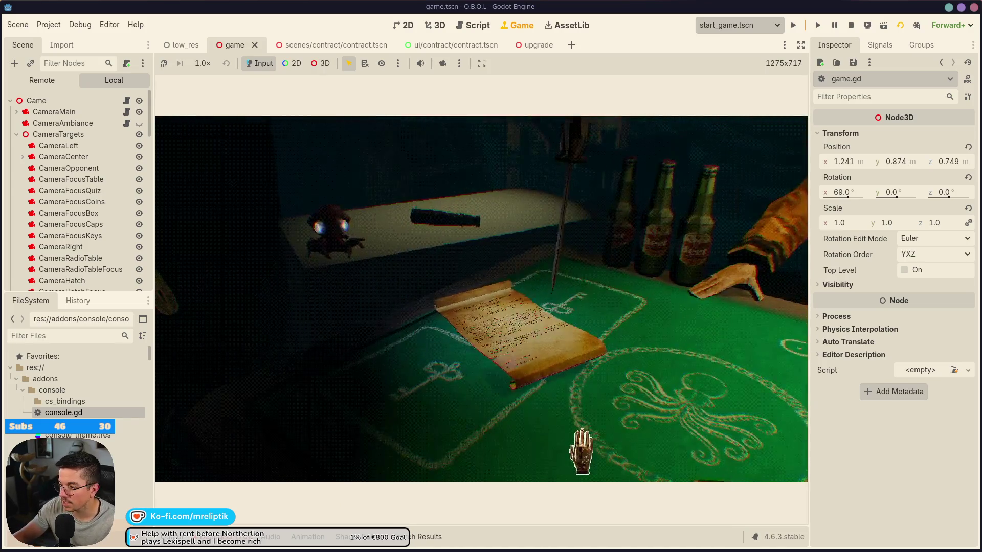
left_click(577, 378)
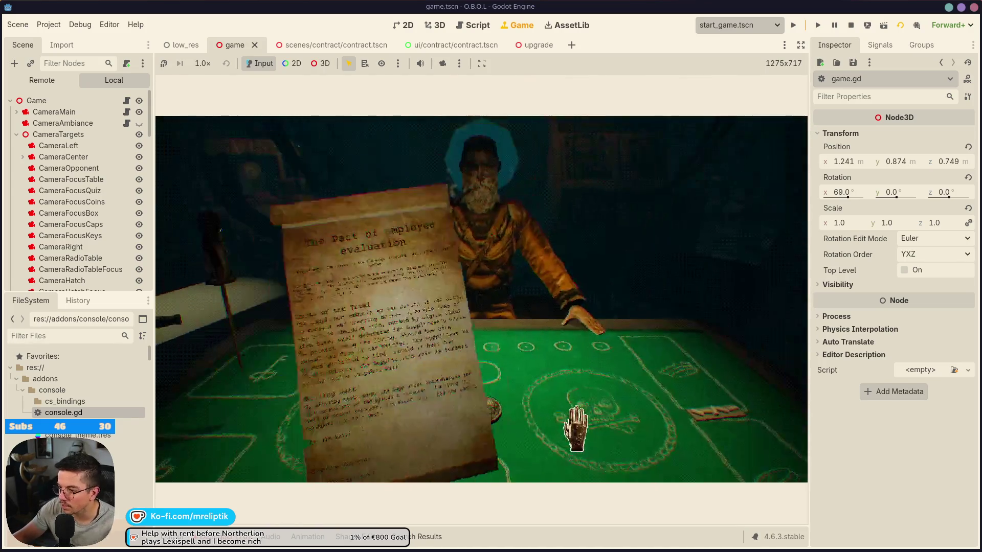
mouse_move(409, 444)
left_mouse_down()
mouse_move(468, 404)
mouse_move(534, 455)
mouse_move(535, 425)
left_mouse_up()
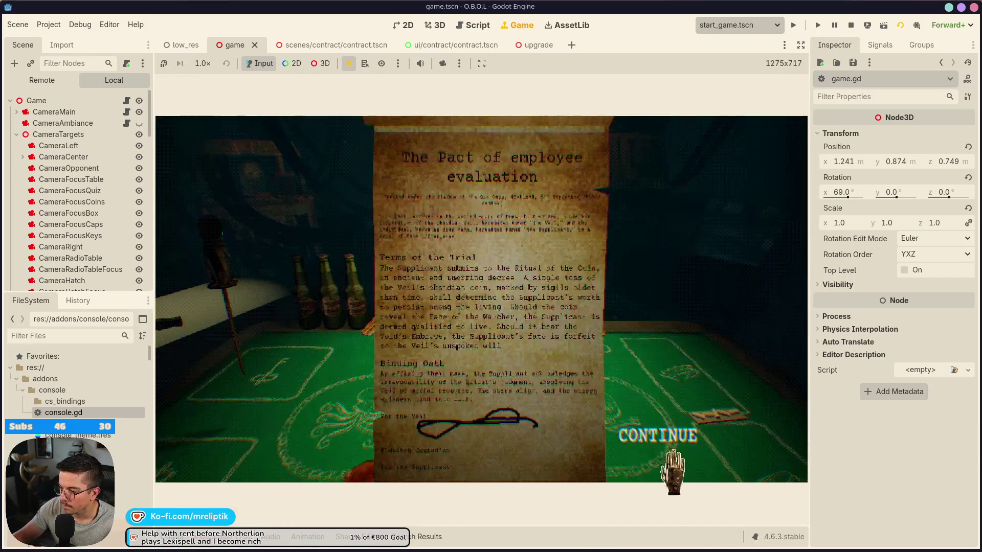
mouse_move(468, 419)
left_mouse_down()
mouse_move(438, 388)
mouse_move(471, 350)
left_mouse_up()
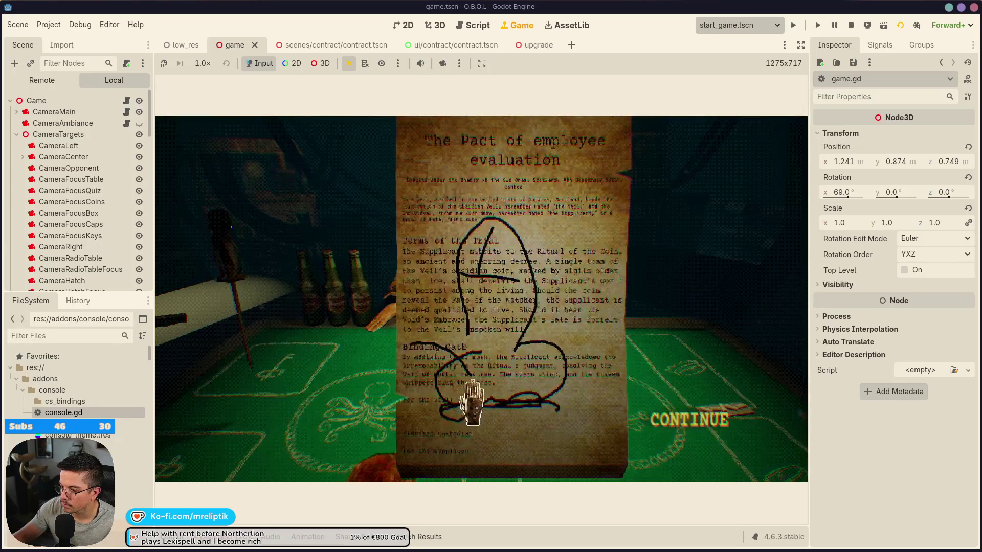
left_click(736, 419)
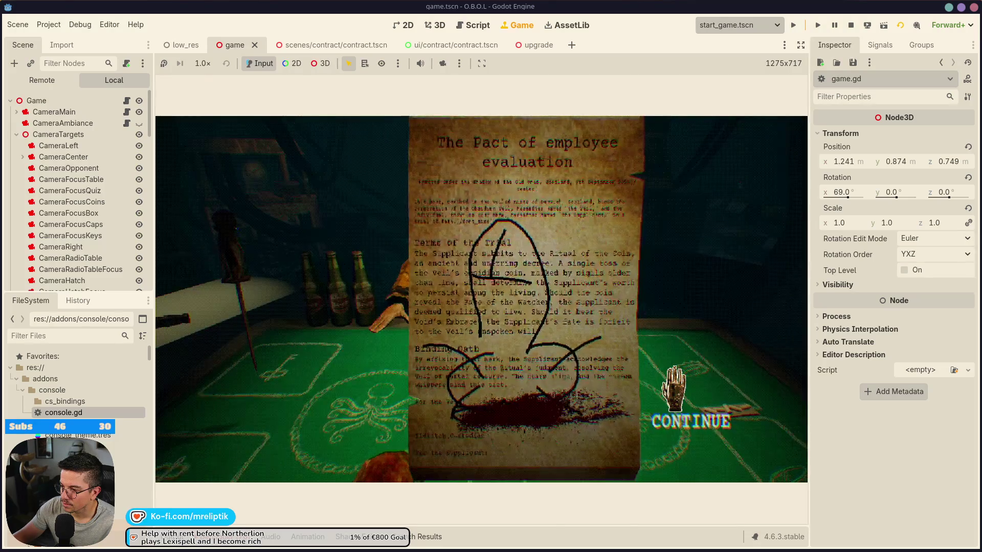
left_click(703, 416)
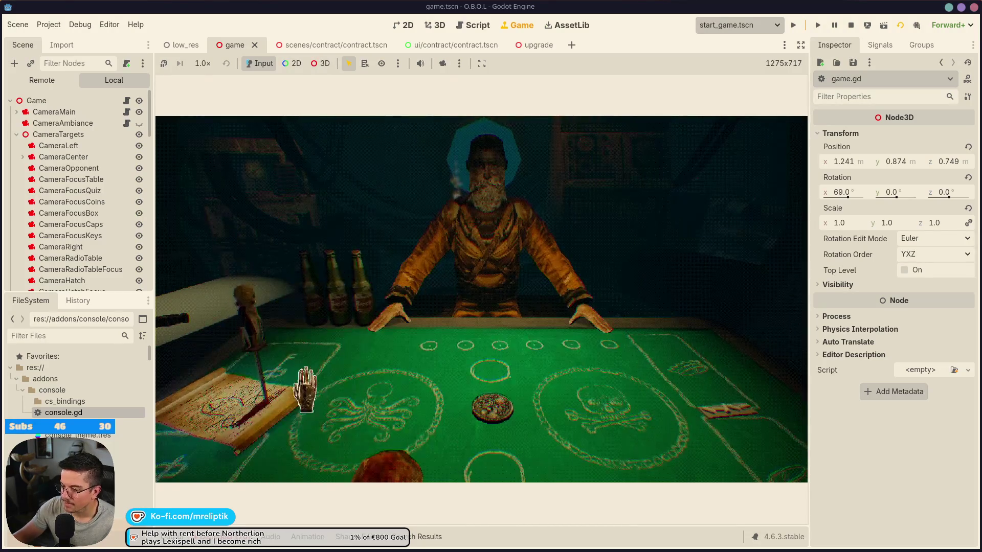
left_click(432, 45)
left_click(132, 101)
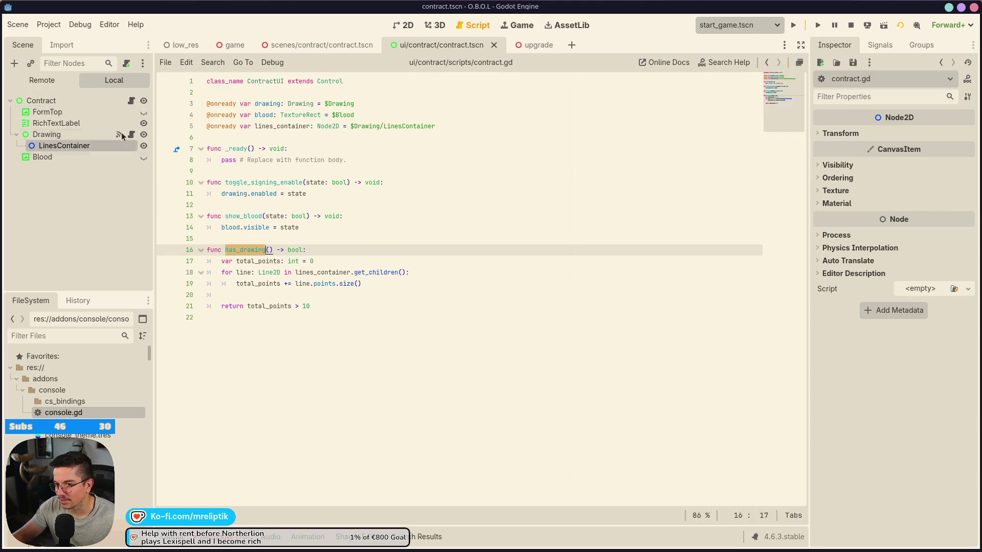
- Change the start_blood_anim timer from 1.0 to 2 seconds and save contract.gd
left_click(321, 45)
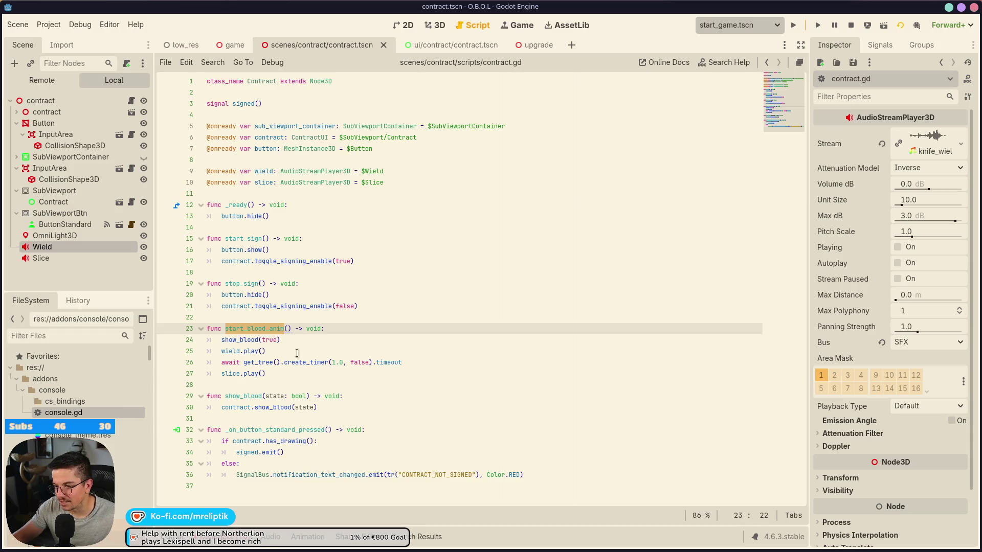
left_click(297, 351)
left_click(340, 362)
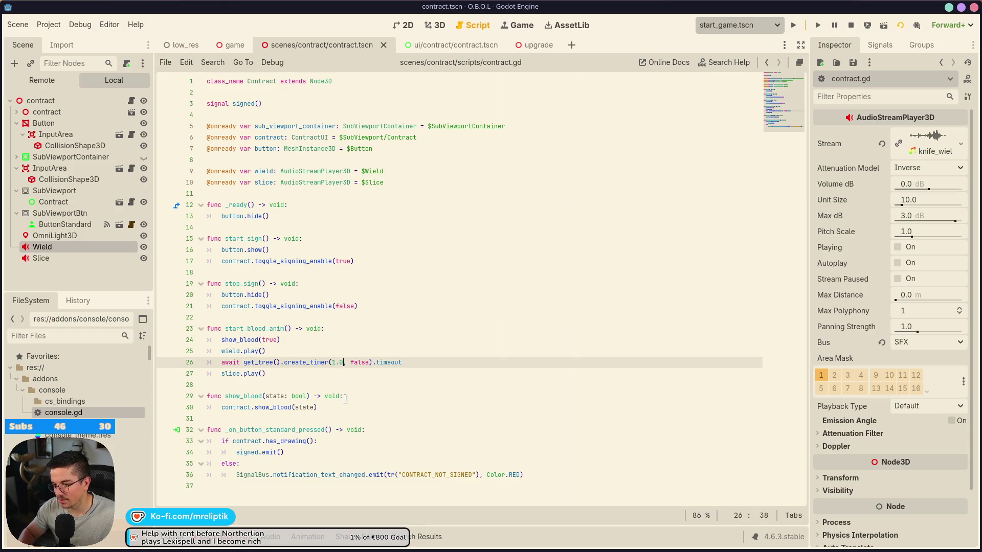
key("Delete")
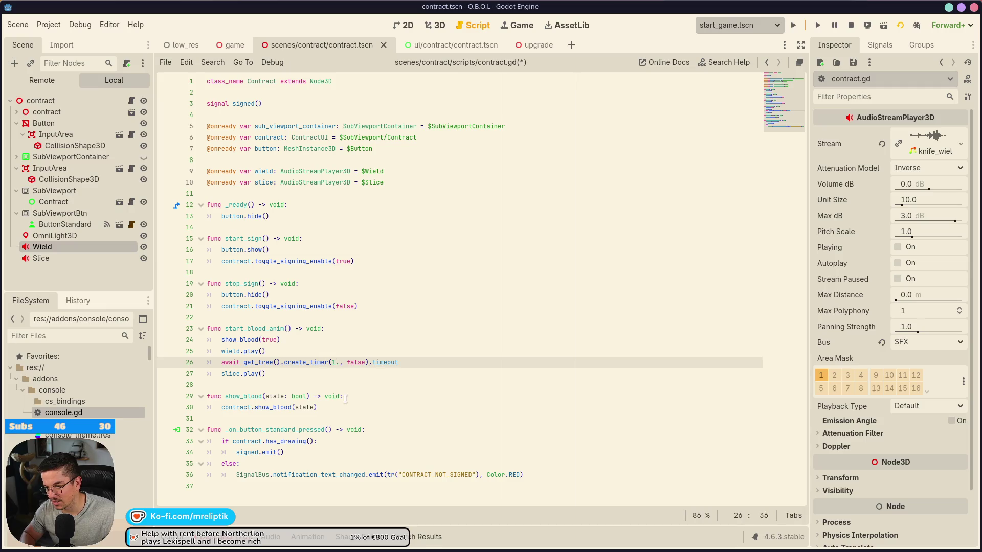
key("BackSpace")
type("2")
key("ctrl+s")
- Set the Wield player's Volume dB to -2 and Slice's to 2, saving the scene
left_click(64, 248)
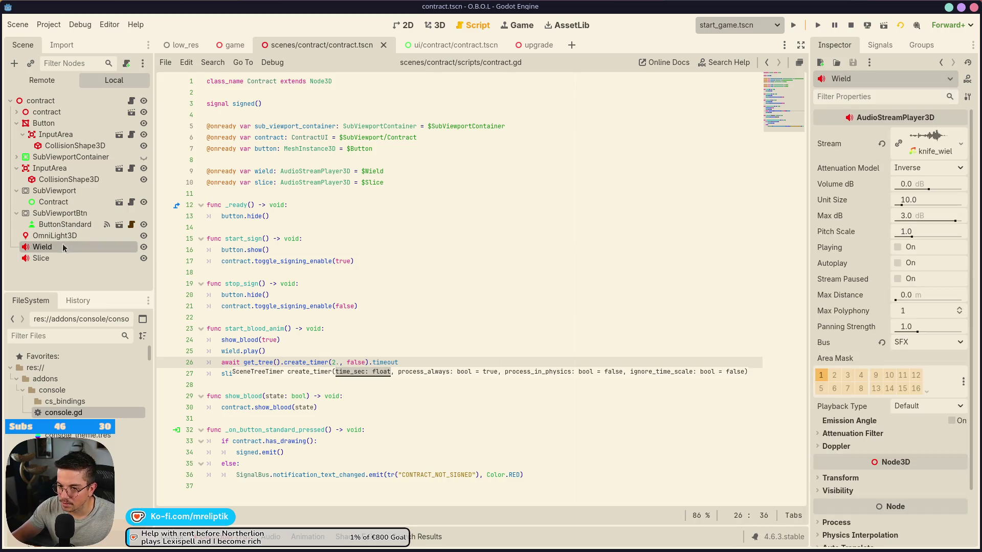
left_click(910, 187)
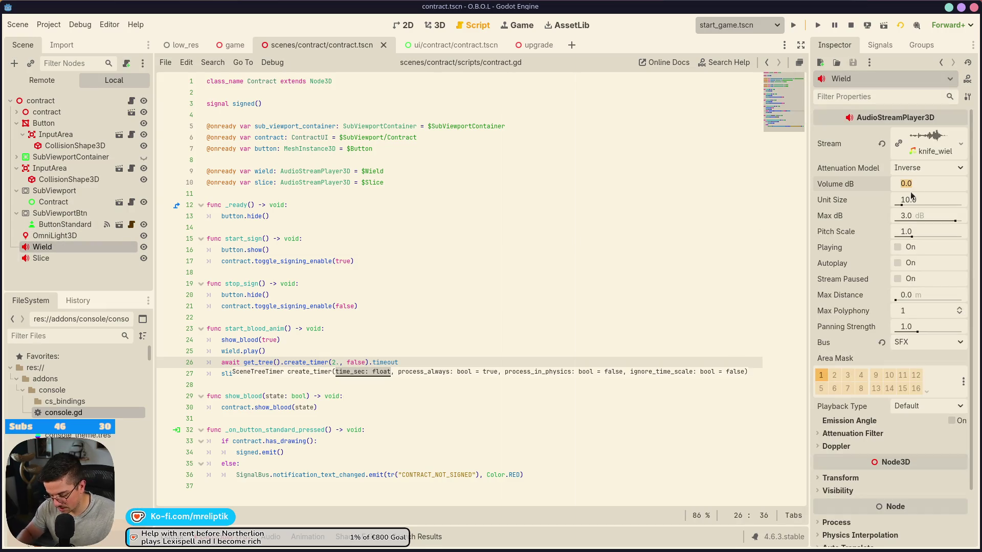
type("-25")
key("Return")
key("ctrl+s")
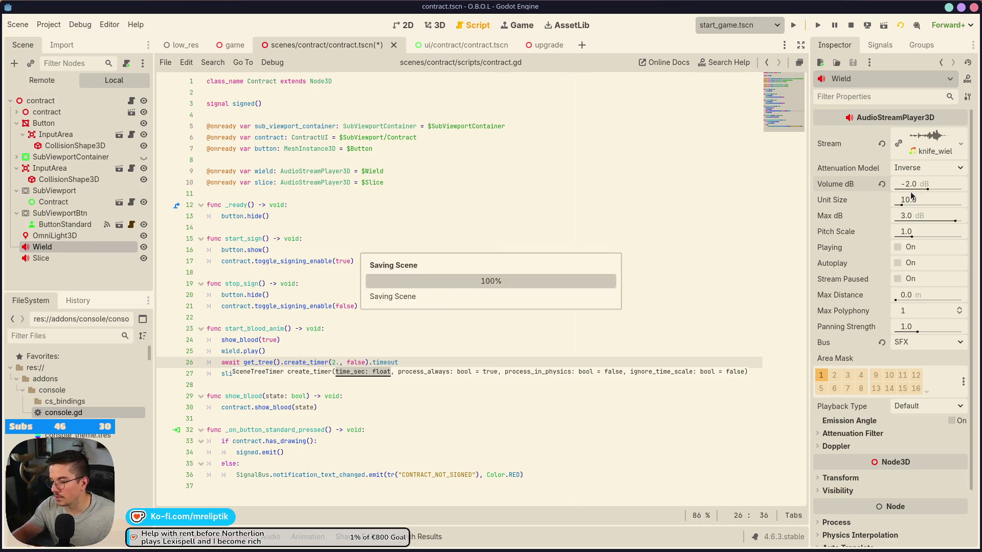
left_click(102, 258)
left_click(920, 184)
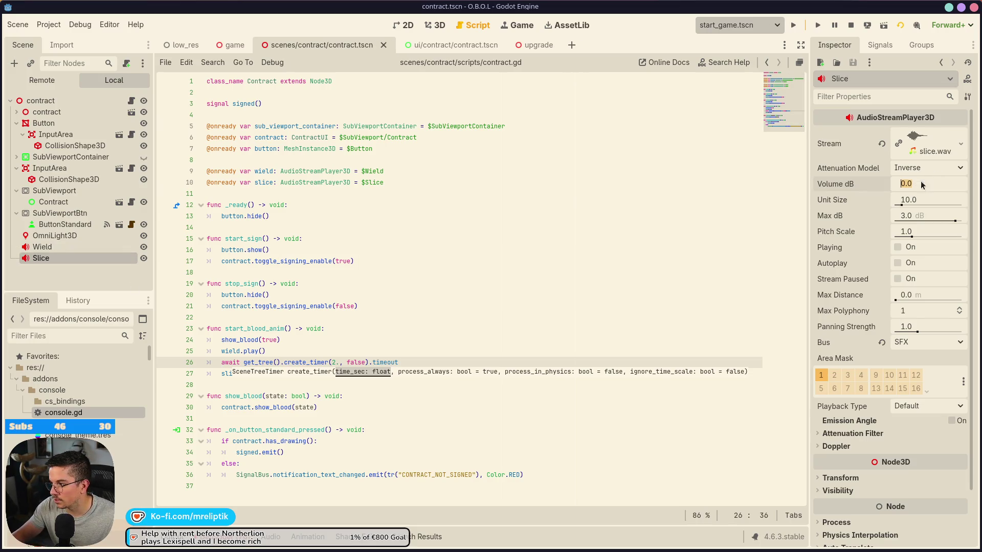
type("2")
key("Return")
key("ctrl+s")
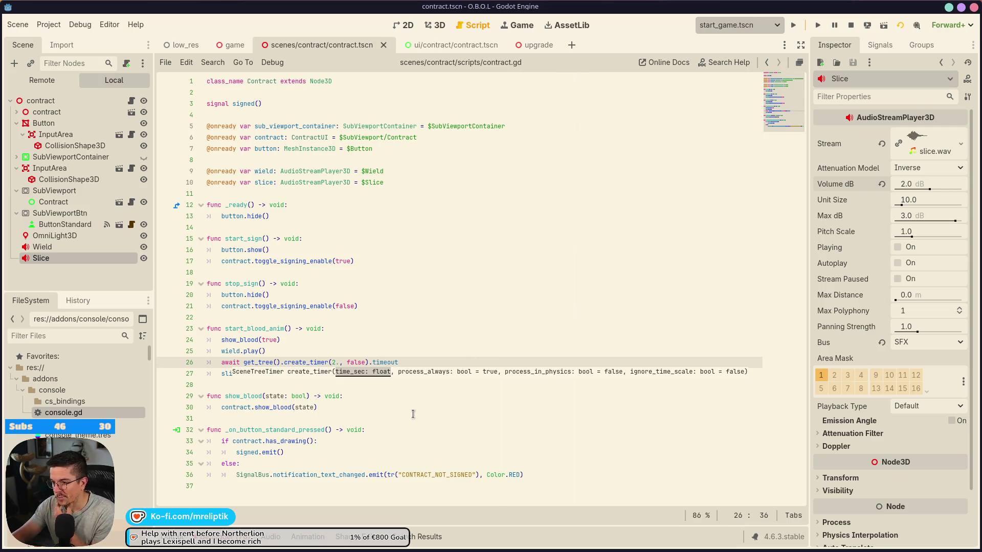
- Complete the timer value as 2.0 seconds
left_click(361, 362)
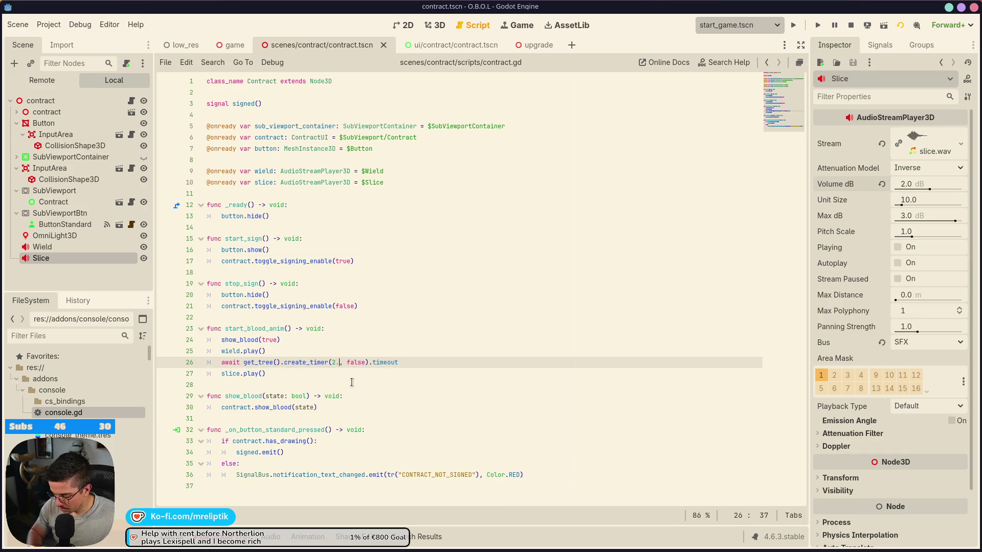
type("0")
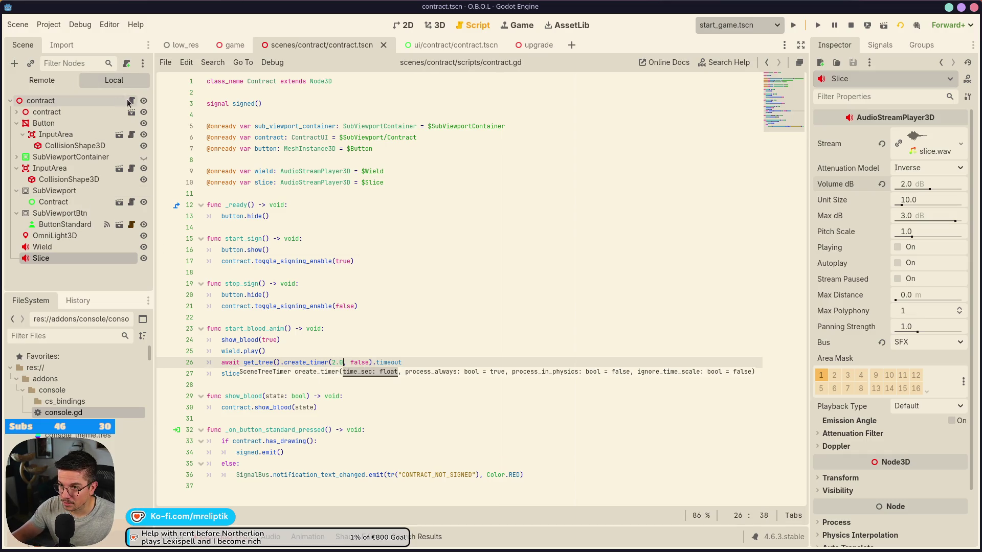
left_click(228, 46)
- Set the interval after the start_blood_anim callback to 2.25 seconds, save, and launch the game
scroll(128, 153, "up", 10)
left_click(127, 101)
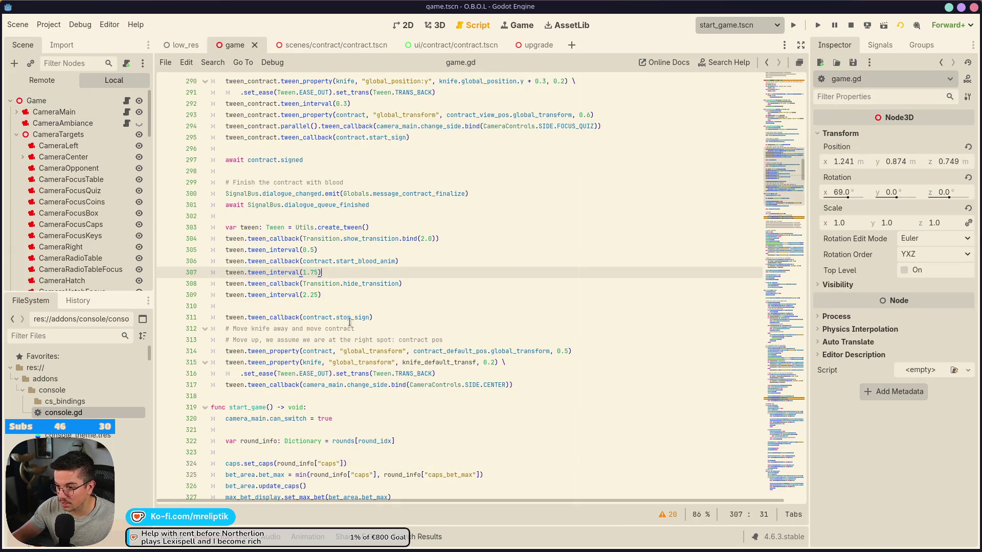
left_click(311, 261)
key("Down")
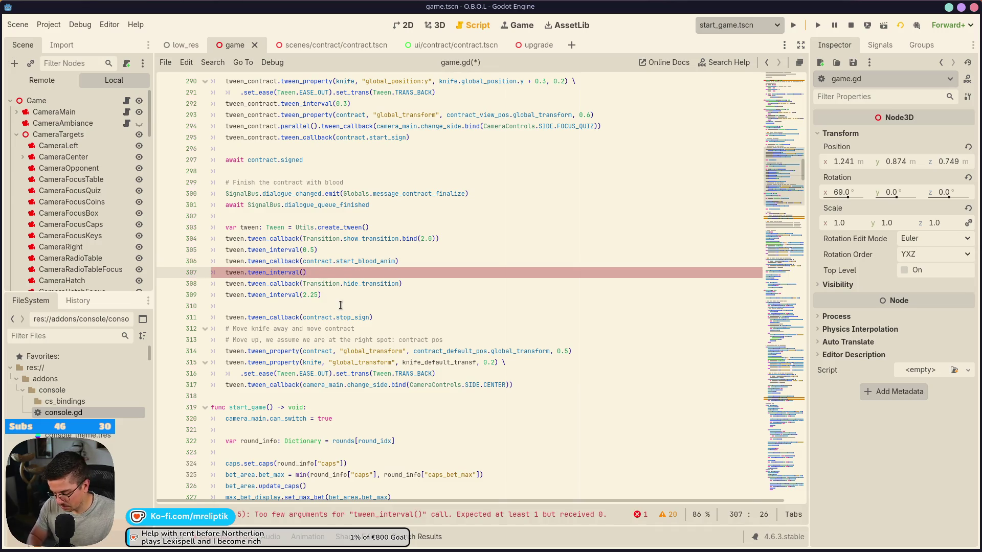
type("2.25")
key("ctrl+s")
left_click(372, 306)
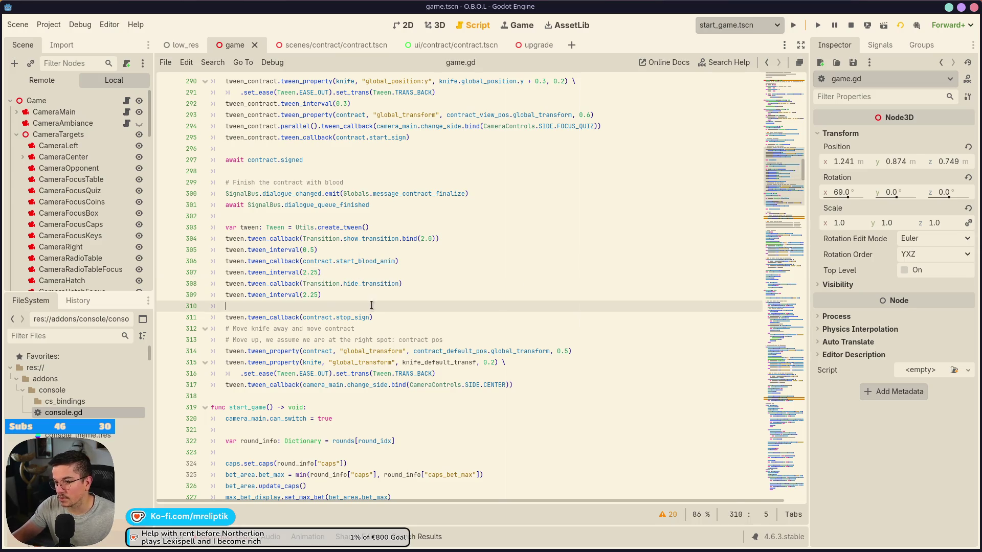
left_click(320, 274)
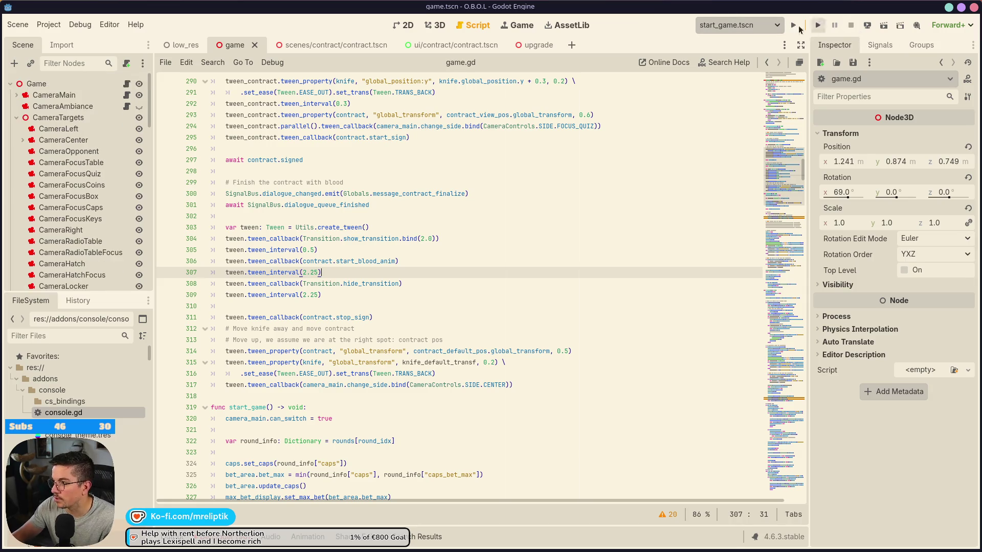
left_click(793, 25)
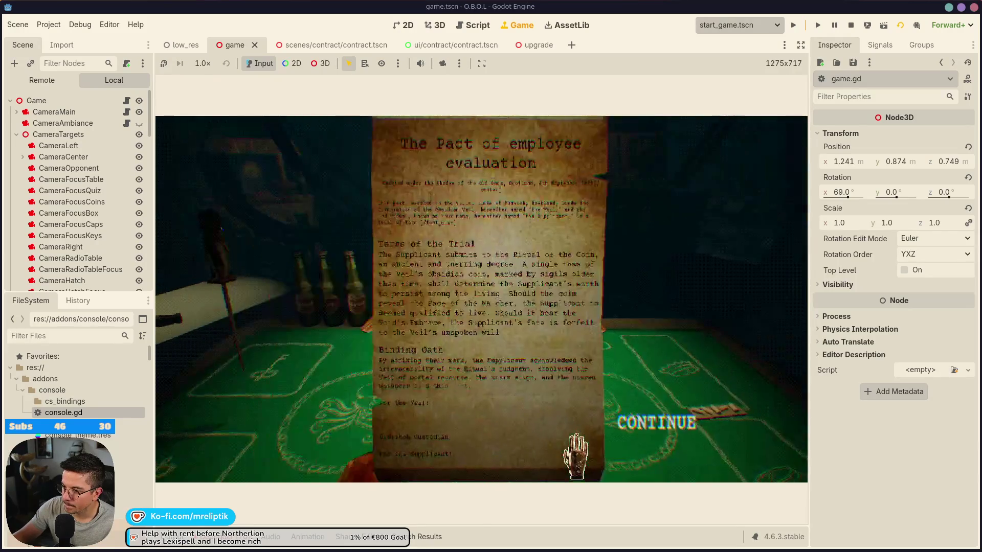
- Click CONTINUE and sign the contract above its signature line
left_click(654, 435)
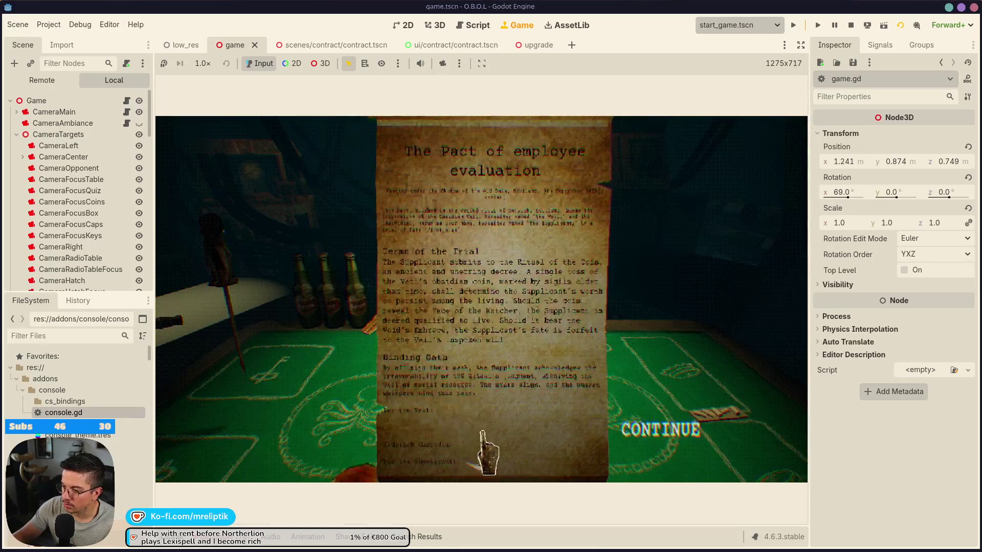
mouse_move(491, 414)
left_mouse_down()
mouse_move(535, 409)
mouse_move(517, 437)
left_mouse_up()
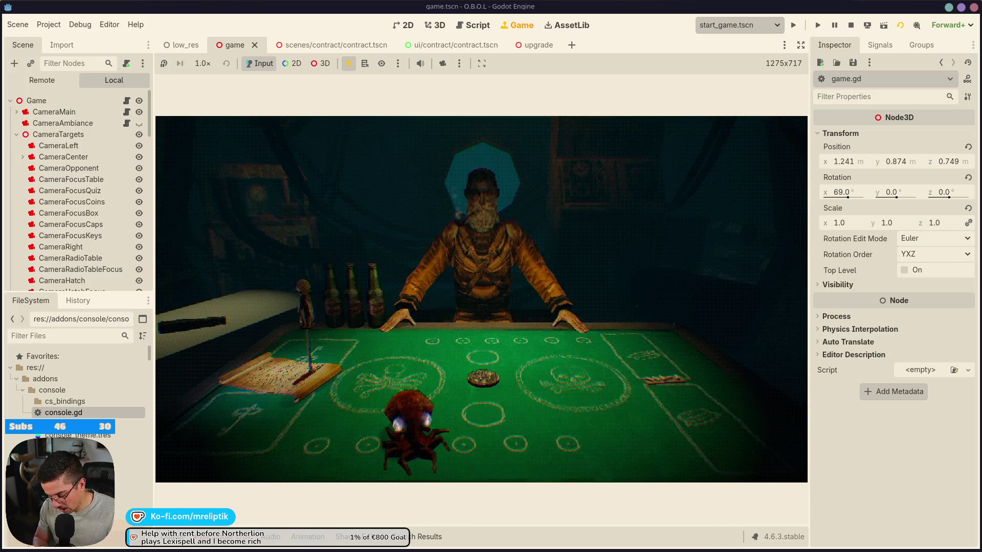
- Filter project files for 'blood' and 'splas', and preview the big water sound
left_click(65, 337)
type("blood")
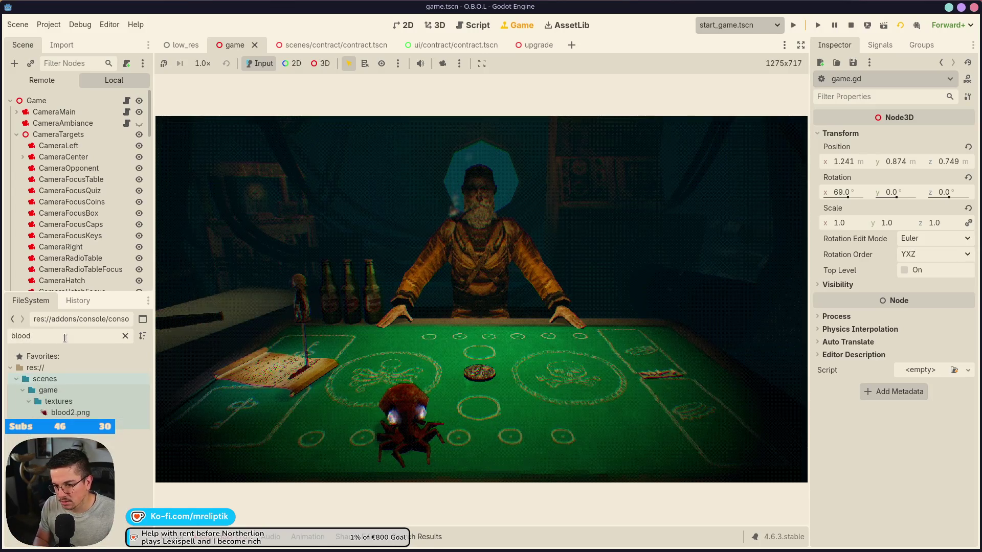
key("BackSpace")
key("BackSpace")
key("BackSpace")
key("BackSpace")
key("BackSpace")
type("splas")
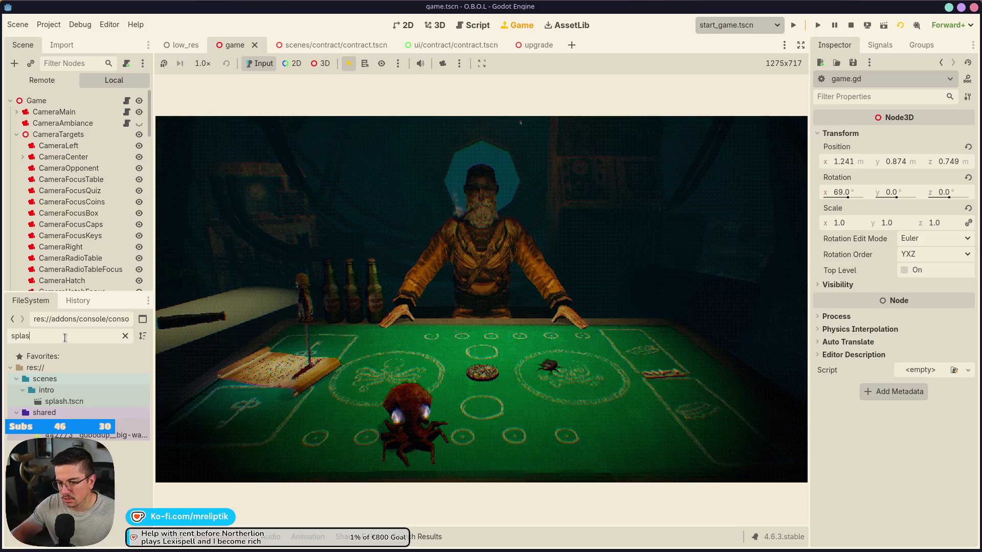
left_click(128, 435)
left_click(820, 172)
- Search for 'grun' with no match, clear the filter, and switch to Audacity
double_click(80, 335)
type("grun")
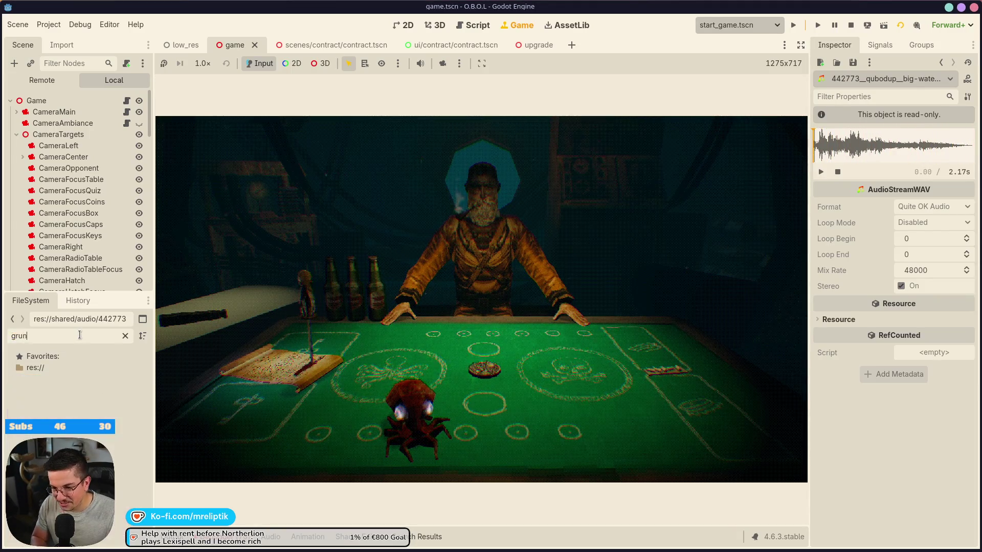
key("BackSpace")
key("BackSpace")
type("m")
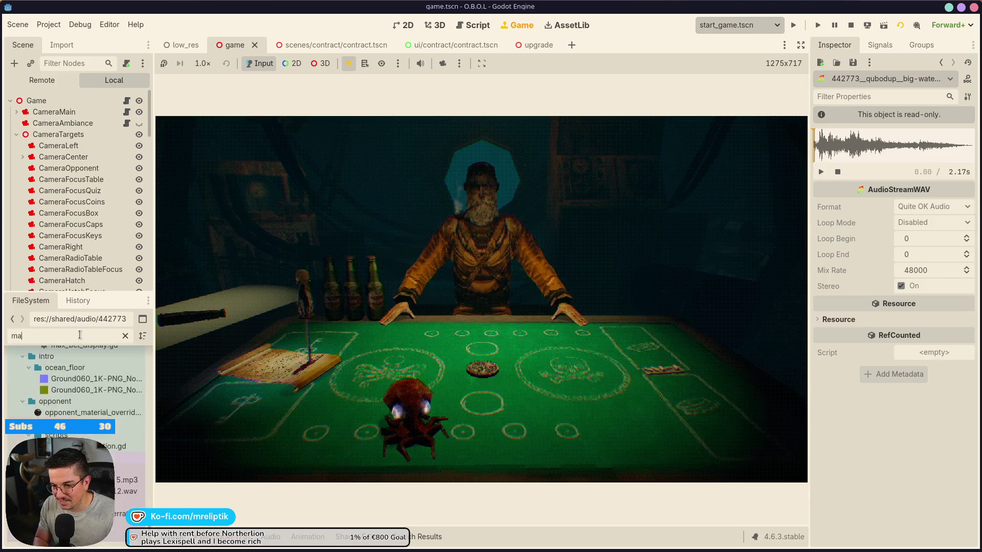
key("BackSpace")
key("BackSpace")
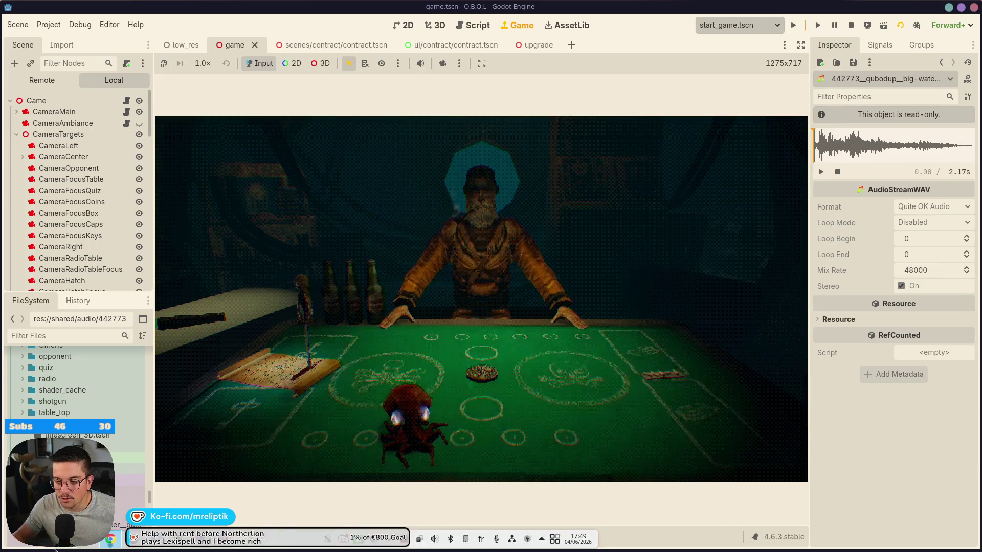
key("alt+Tab")
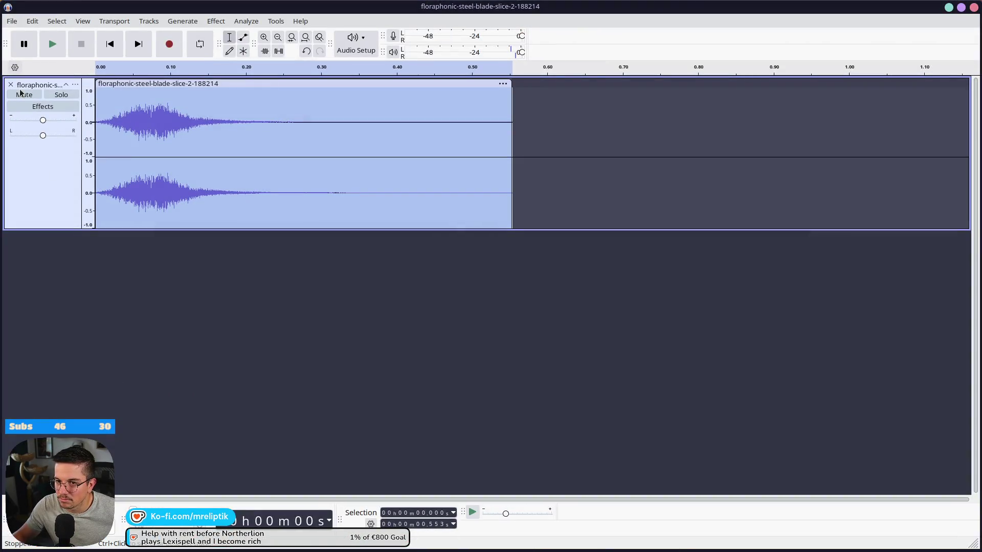
- Replace the steel blade track with the axe-hit-flesh-02 sound, fitted in view and fully selected
left_click(10, 85)
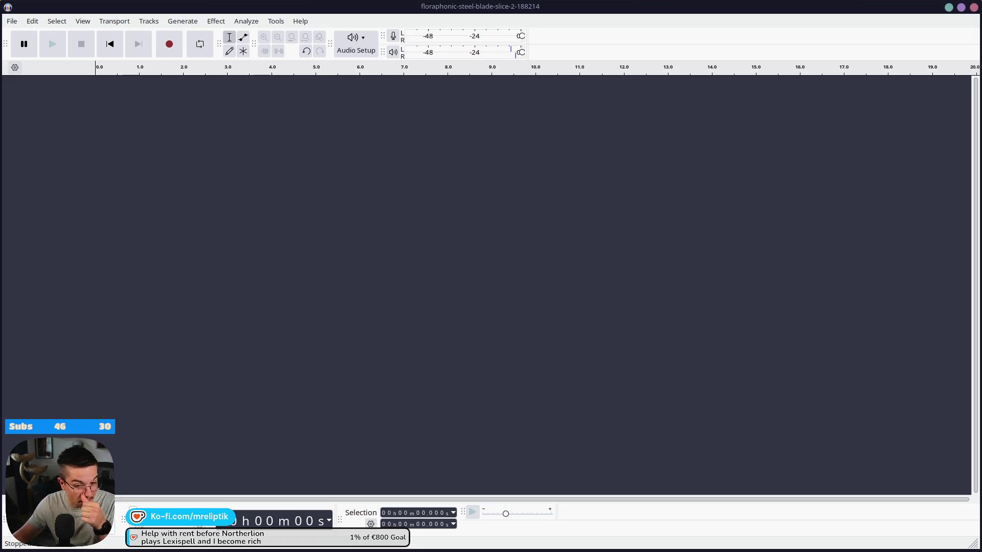
mouse_move(110, 546)
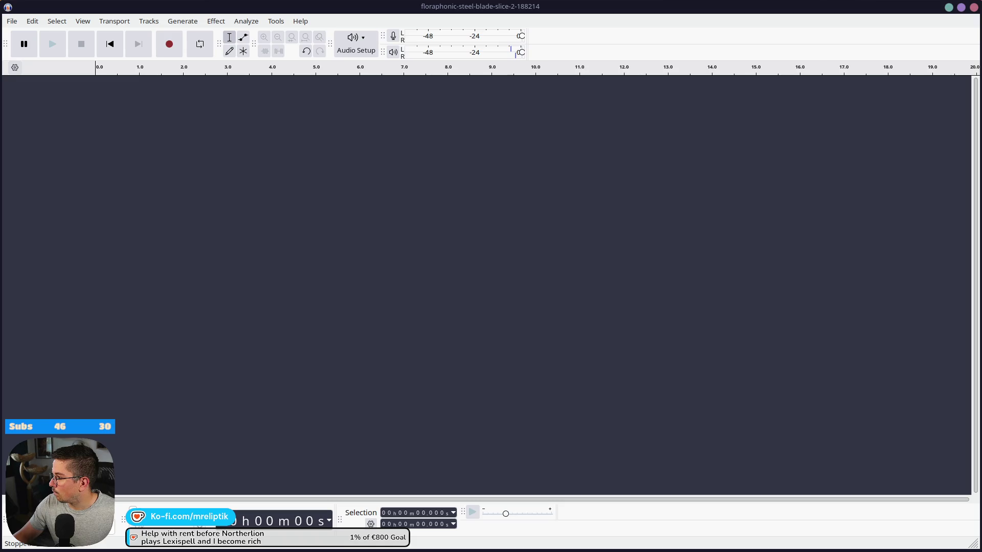
left_click_drag(981, 204, 386, 209)
left_click_drag(122, 111, 50, 111)
key("ctrl+f")
key("ctrl+a")
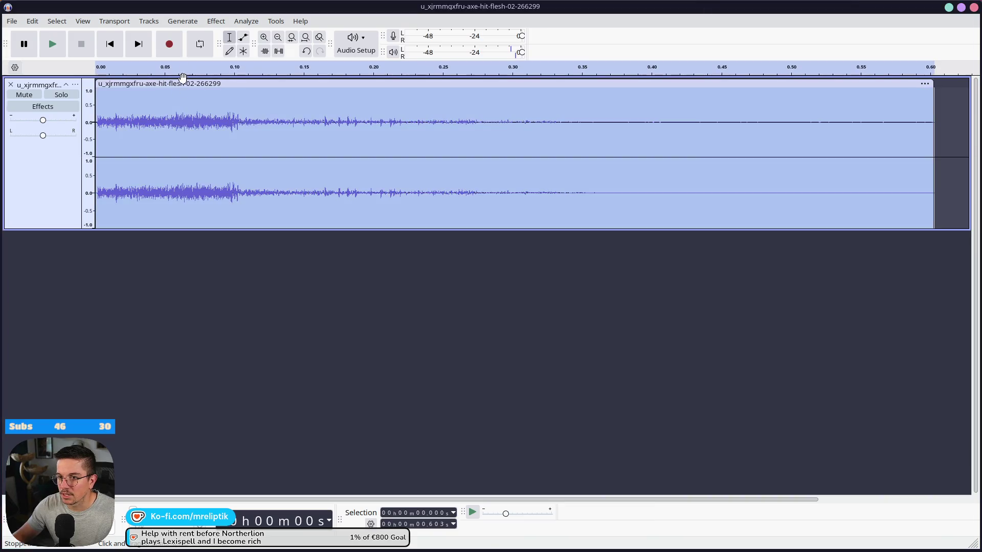
- Normalize the axe-hit-flesh clip to a louder level
left_click(212, 21)
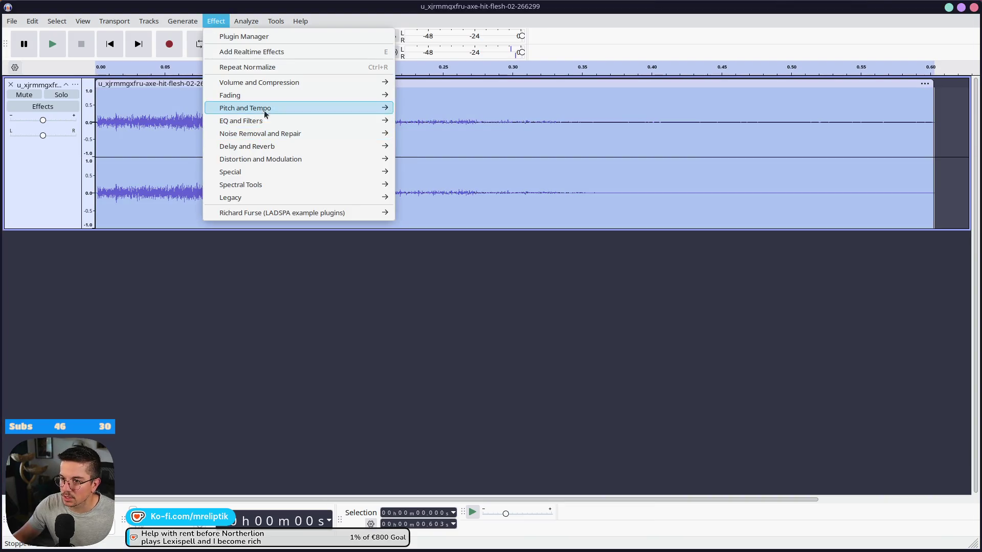
mouse_move(260, 84)
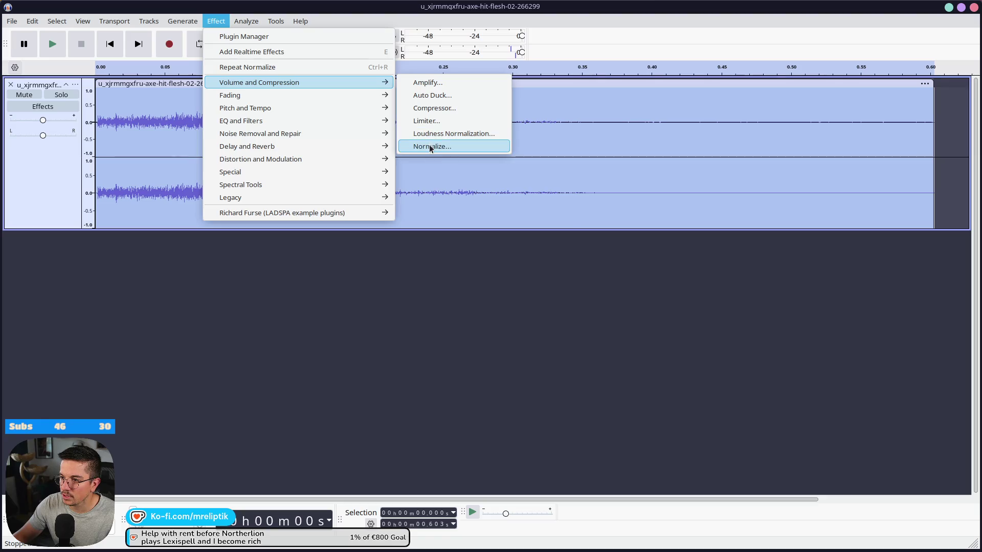
left_click(431, 147)
left_click(549, 312)
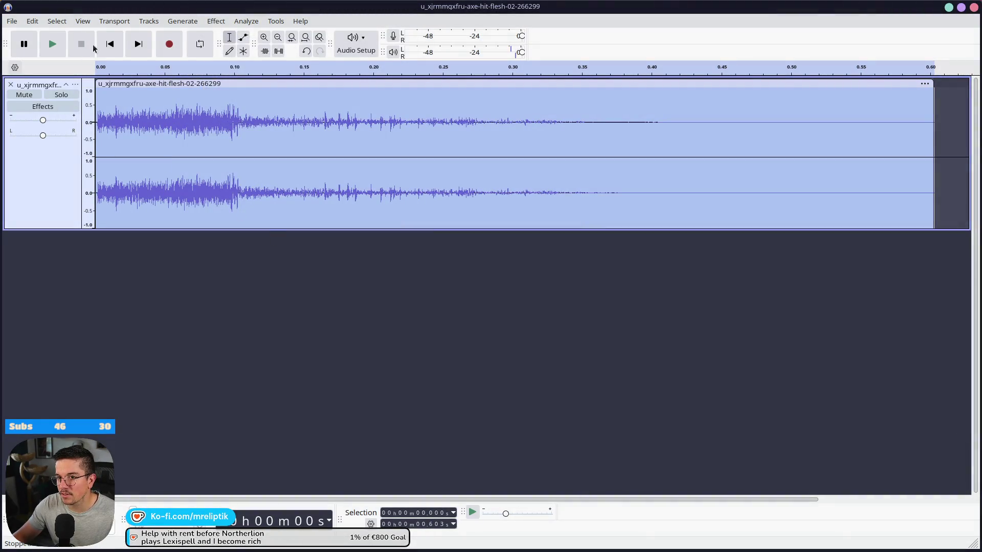
- Listen to the normalized clip and trim its quiet tail to about 0.41 s
left_click(62, 42)
left_click(62, 42)
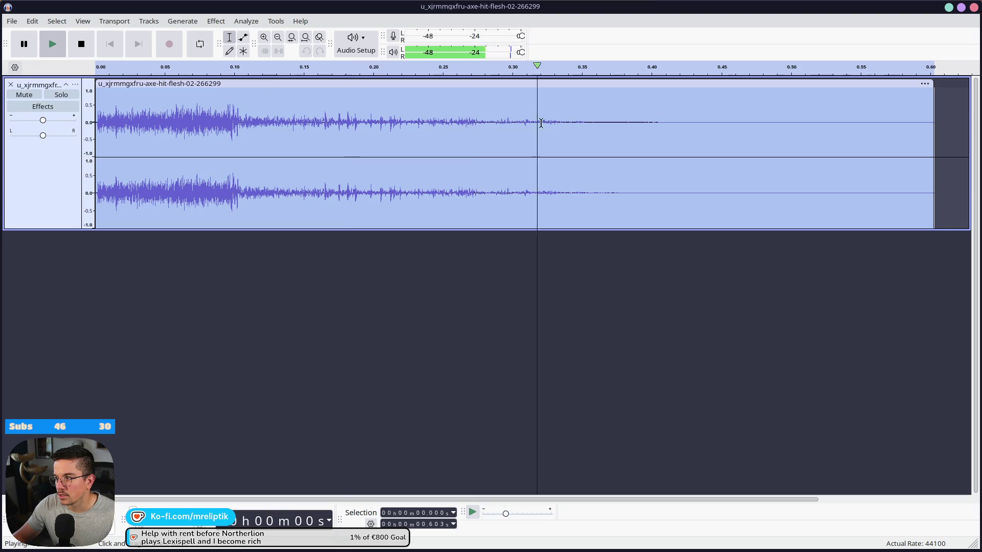
left_click_drag(933, 110, 670, 116)
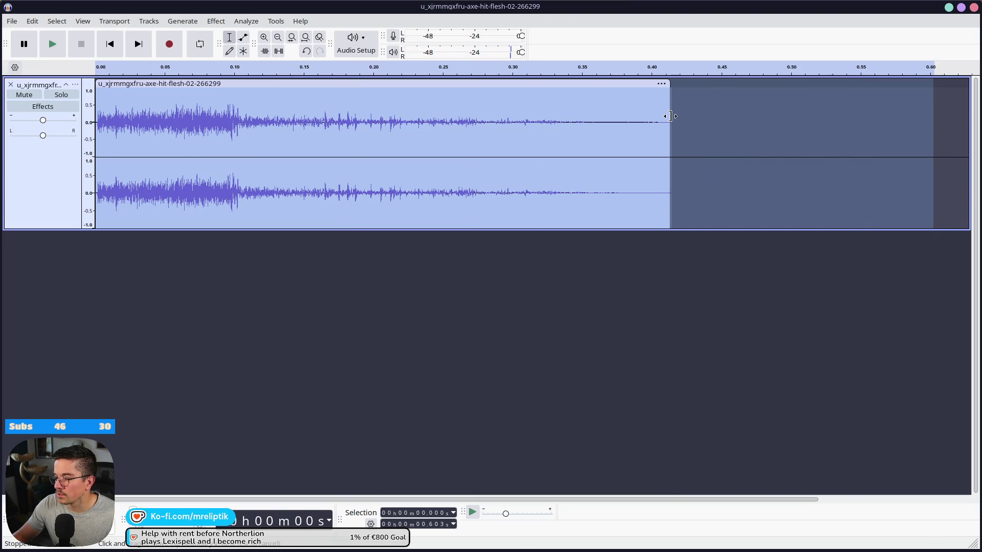
left_click(11, 21)
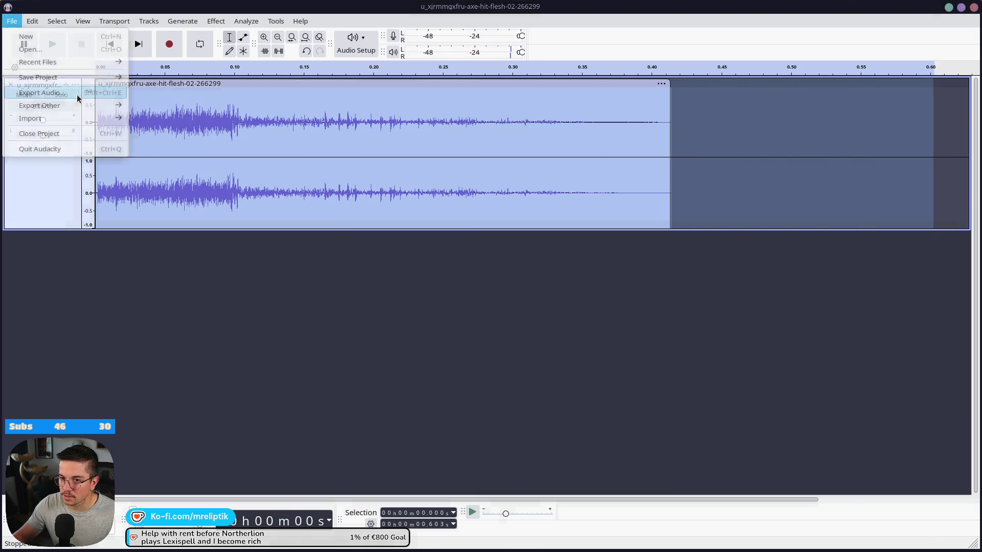
- Export the trimmed clip as hit_flesh.wav into scenes/contract/audio
left_click(77, 94)
left_click(598, 182)
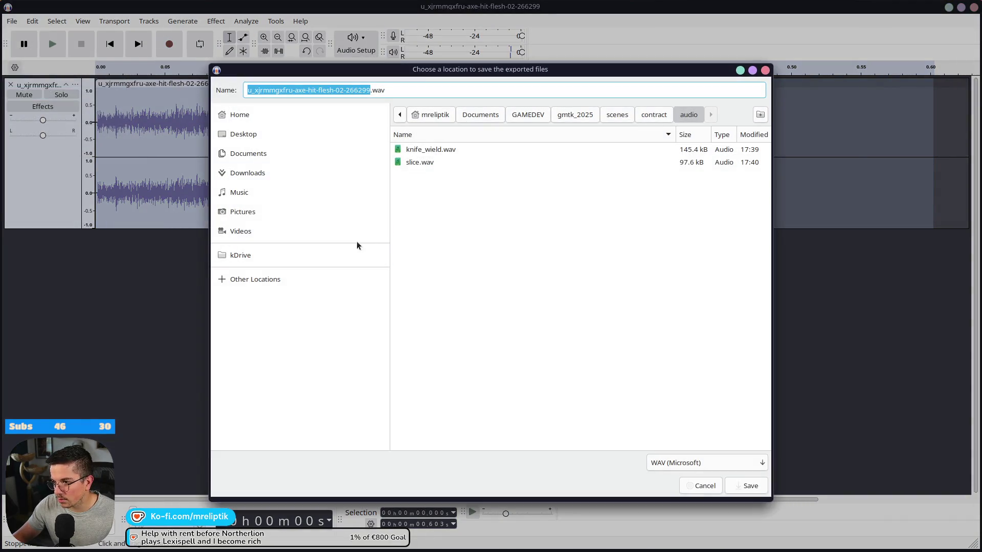
type("hit_flesh")
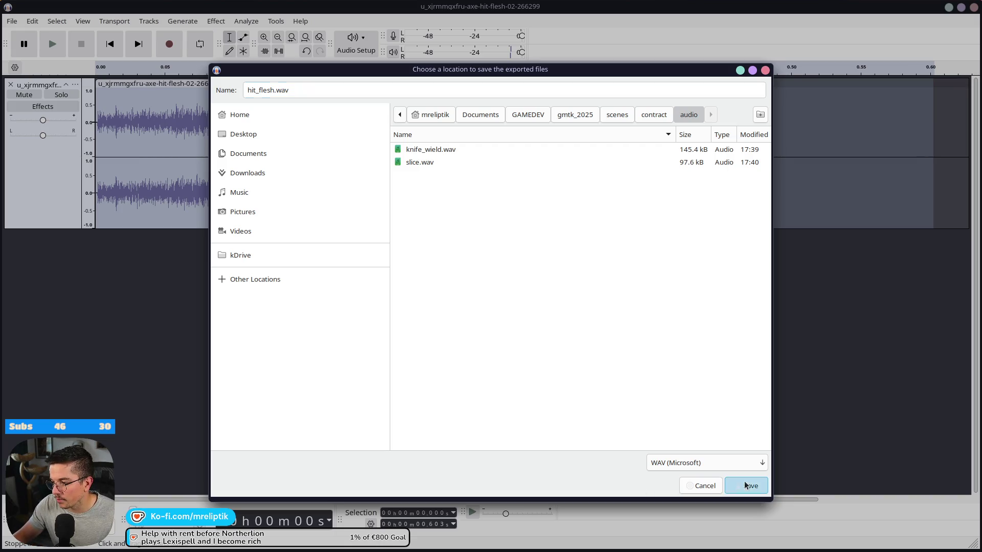
left_click(747, 486)
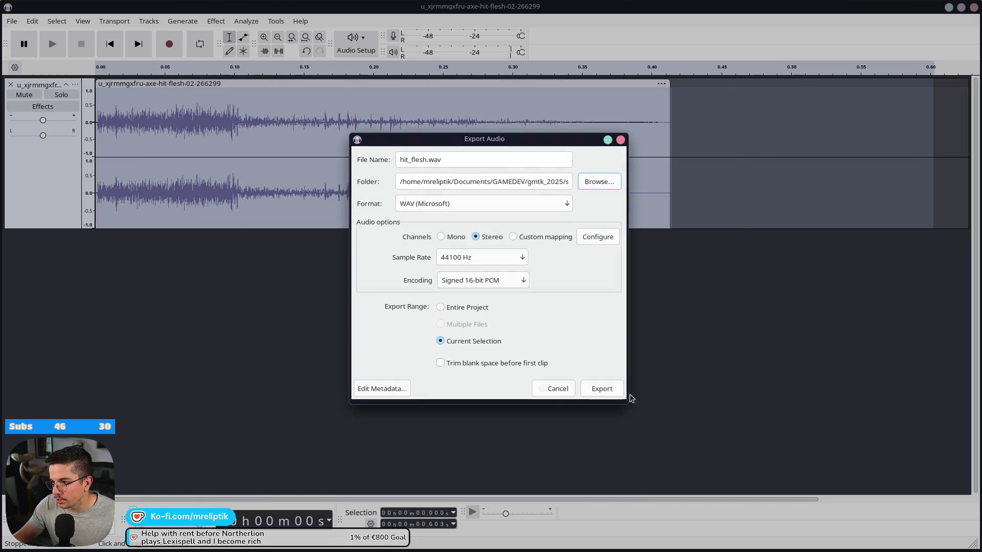
left_click(588, 390)
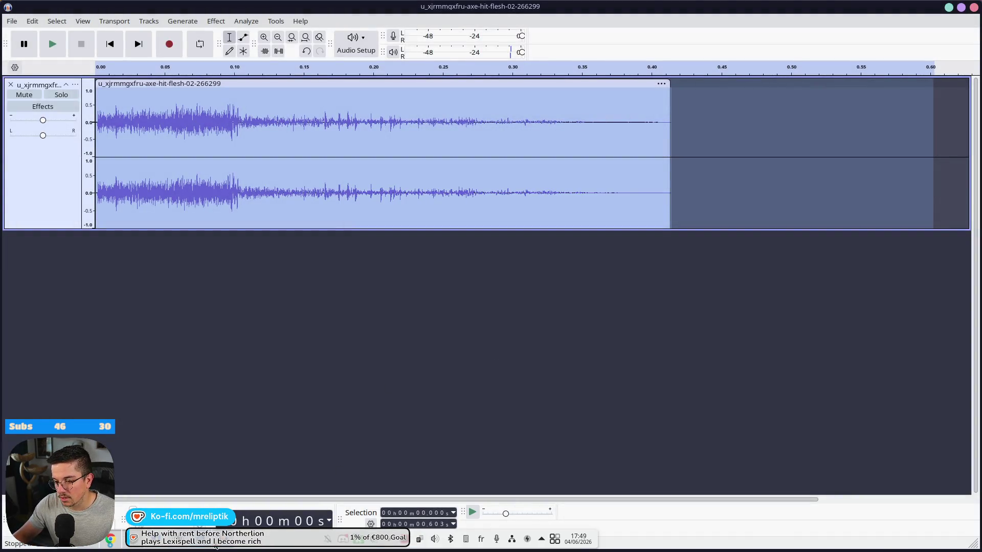
left_click(221, 548)
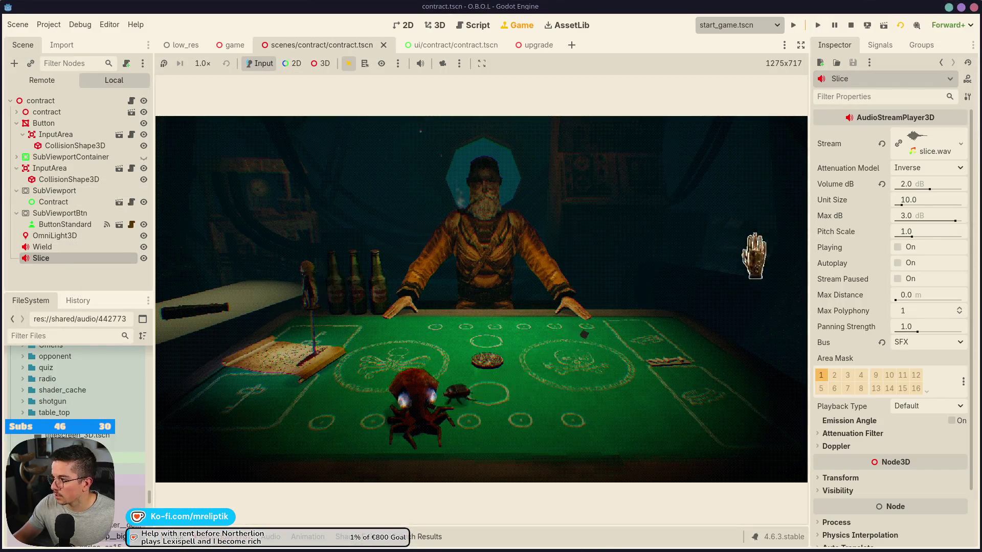
- Filter FileSystem for 'hit' and assign hit_flesh.wav to the Slice node's Stream property
scroll(92, 360, "down", 3)
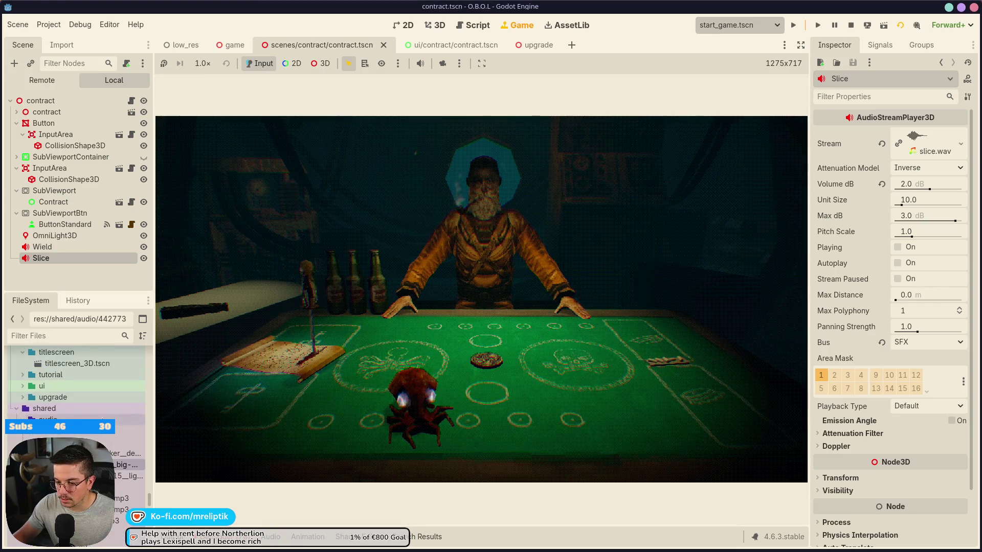
type("hit")
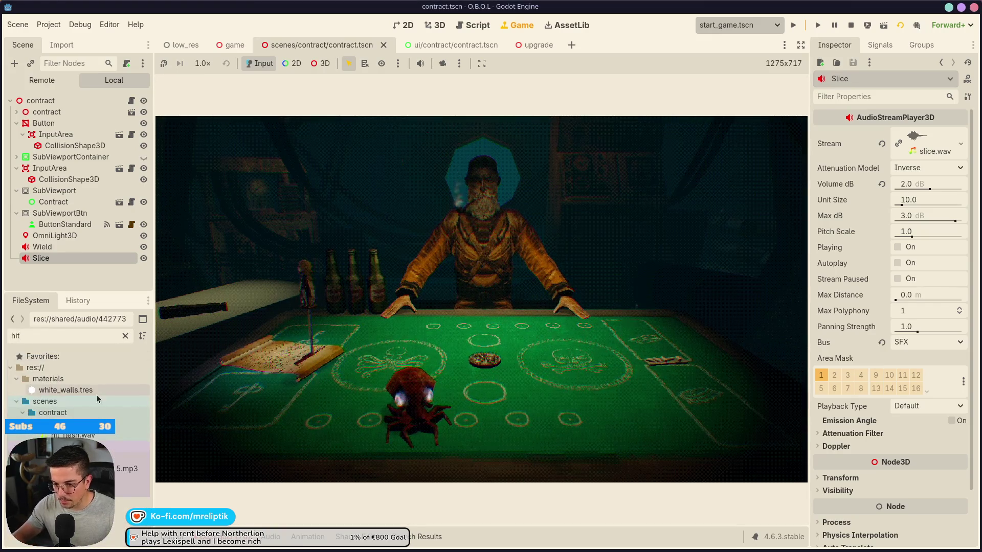
left_click_drag(71, 435, 928, 143)
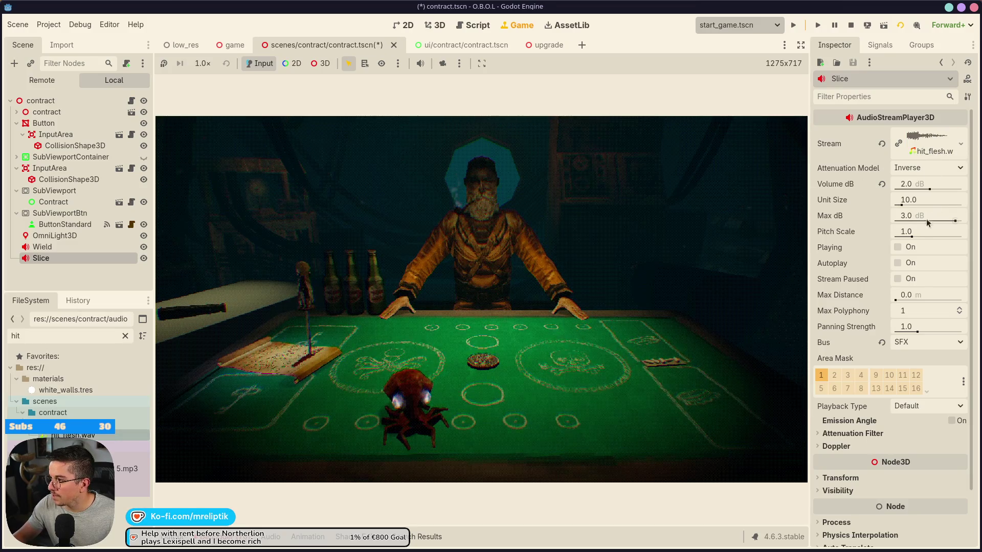
left_click(124, 335)
- Select the three contract WAV files together to edit their loop mode import setting
left_click(82, 449, "shift")
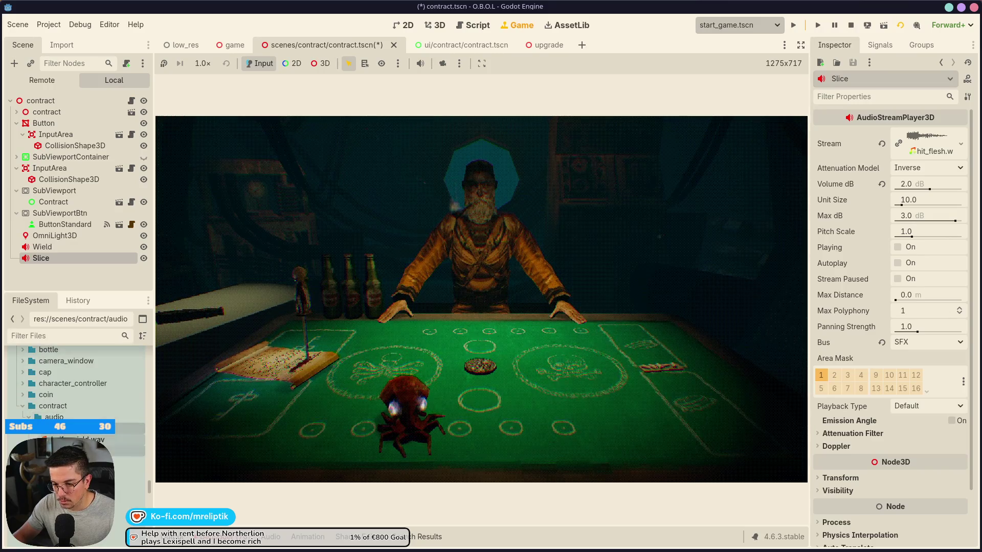
left_click(62, 45)
left_click(108, 223)
- Set loop mode Disabled for the three WAVs, save the contract scene, and return to Audacity
left_click(100, 249)
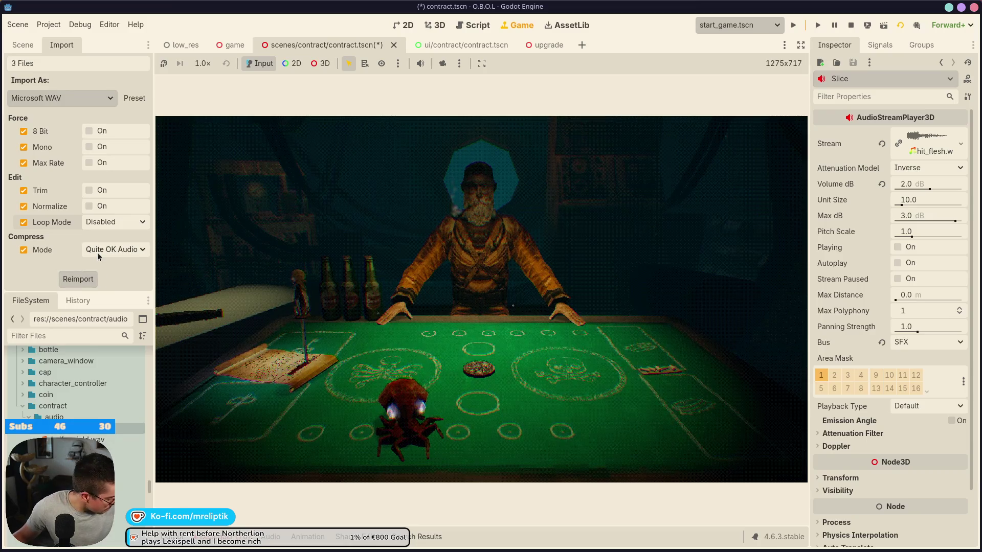
key("ctrl+s")
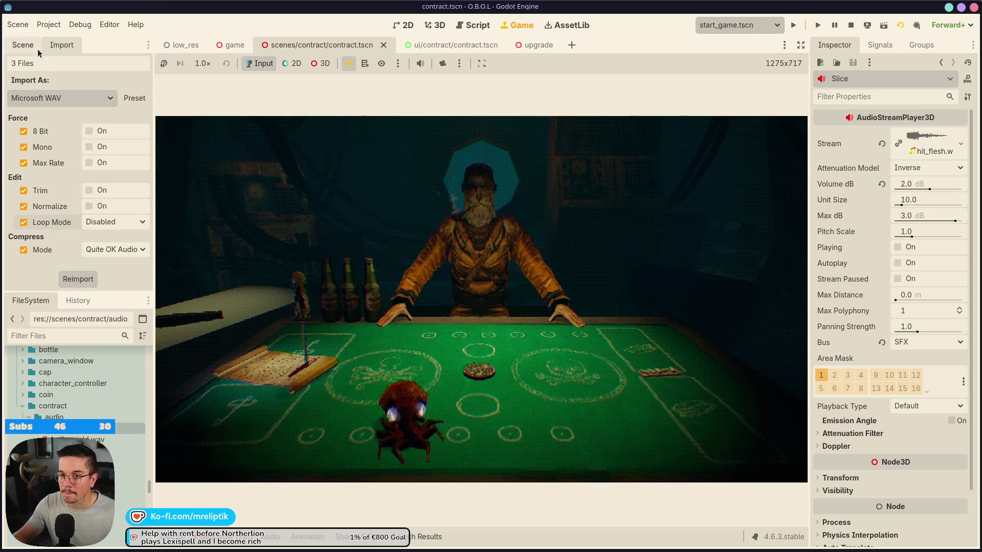
left_click(31, 45)
mouse_move(134, 550)
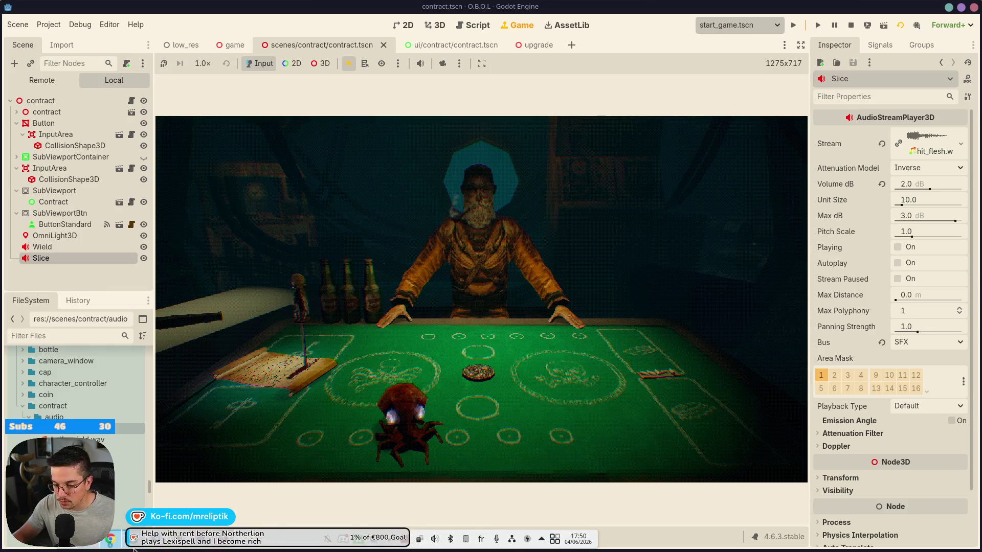
left_click(218, 545)
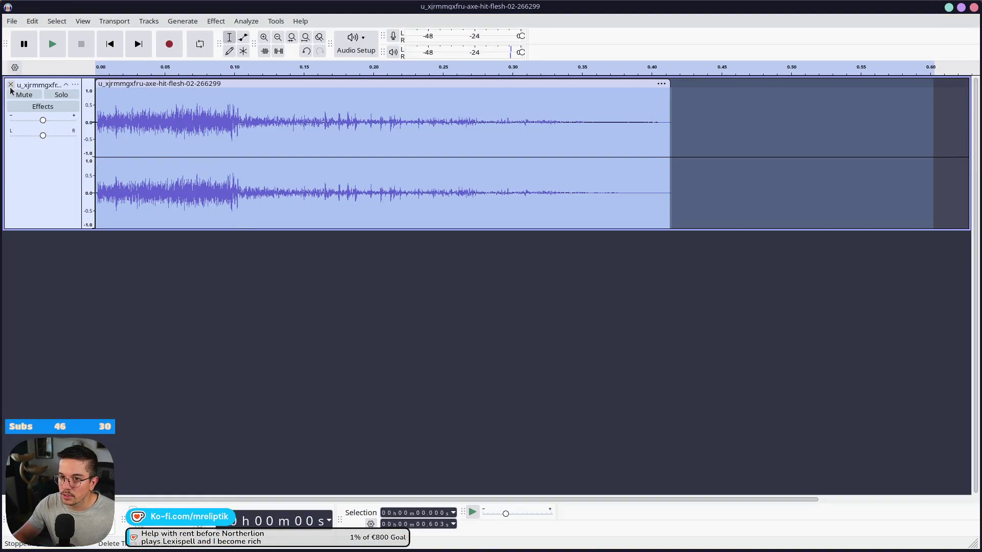
- Close the hit_flesh track, pick the default recording device, and start recording Audio 1
left_click(8, 83)
left_click(356, 44)
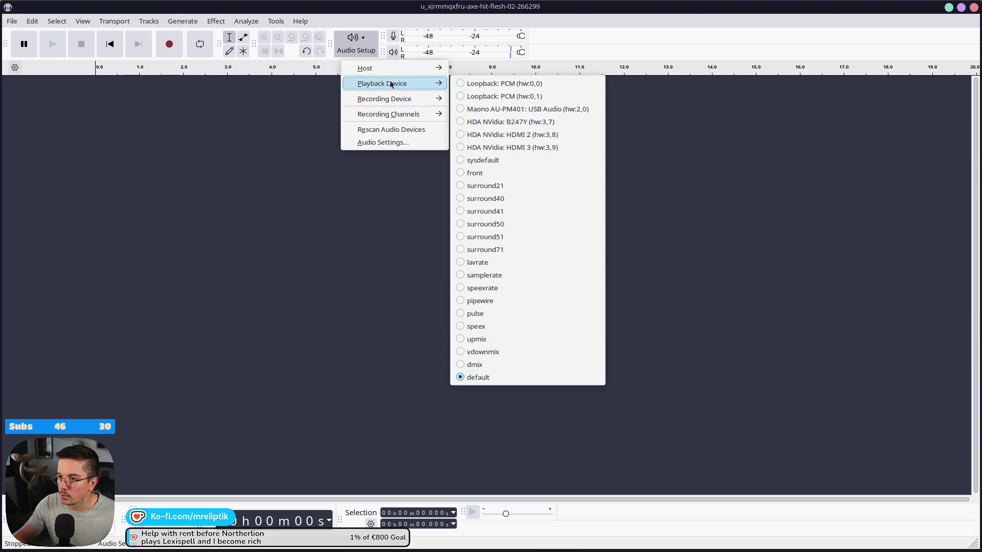
mouse_move(391, 103)
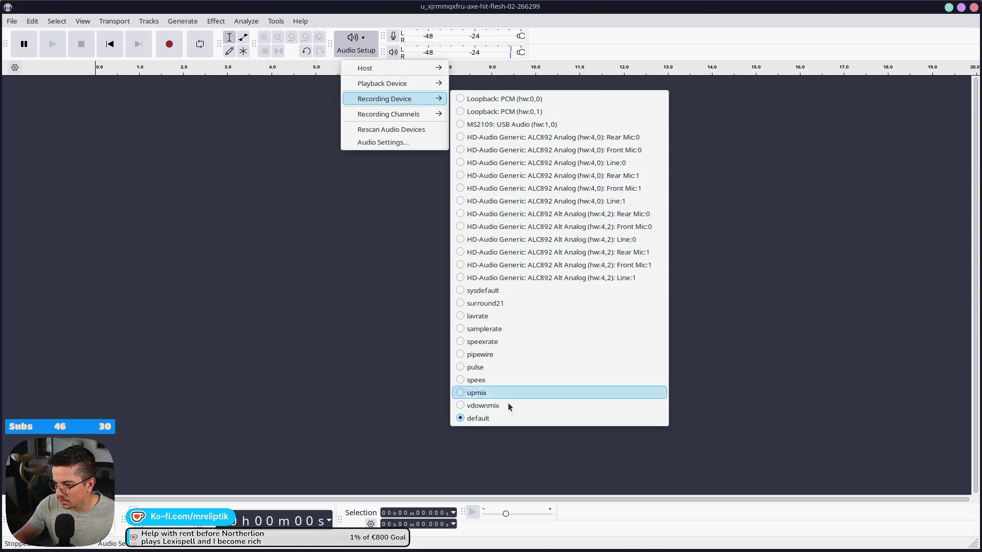
left_click(488, 419)
left_click(169, 44)
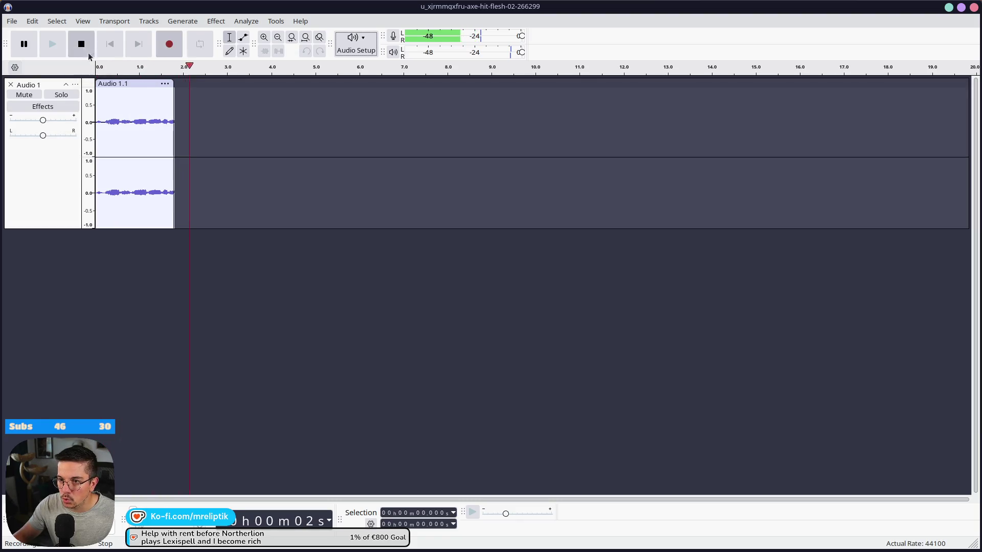
- Stop the first take and play it back several times, lowering the system volume
key("space")
left_click(48, 46)
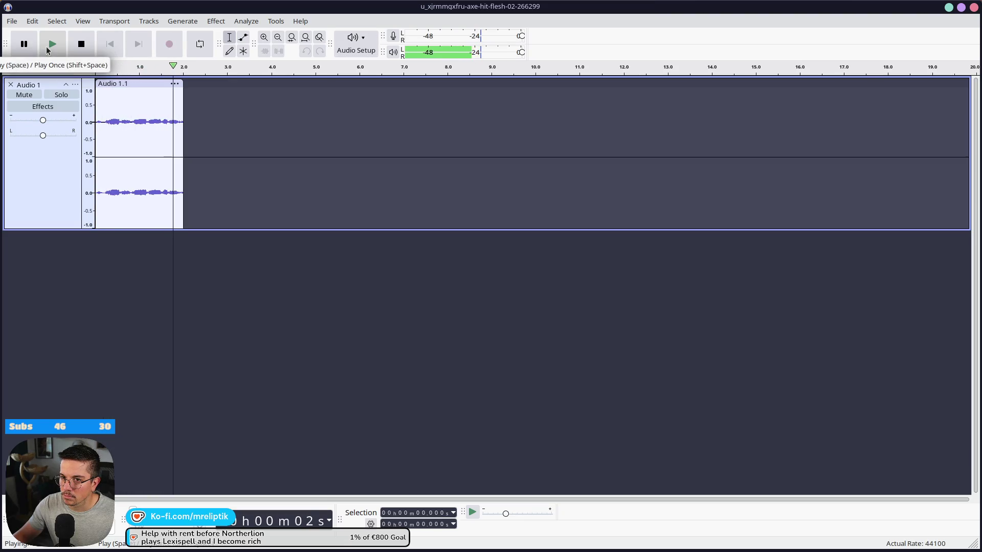
left_click(47, 47)
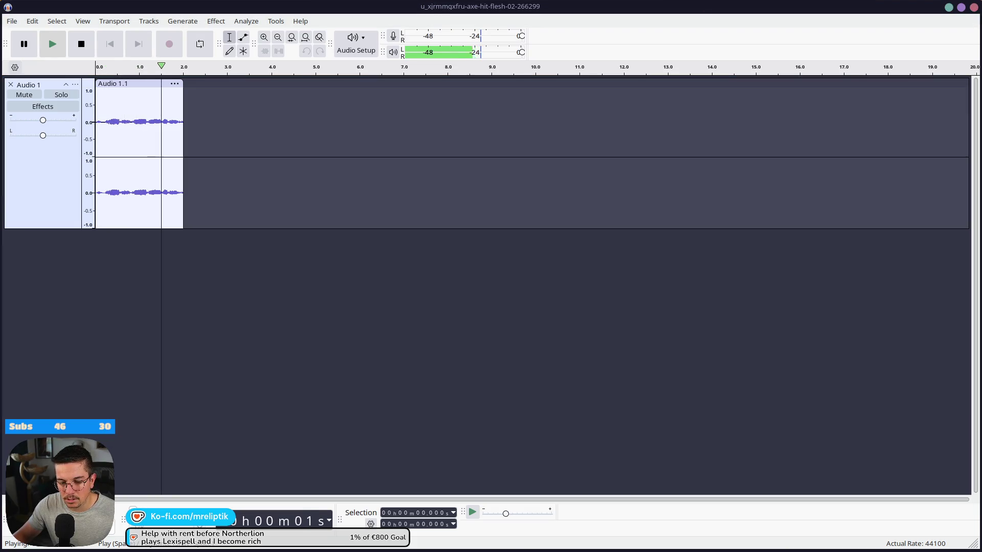
left_click(52, 46)
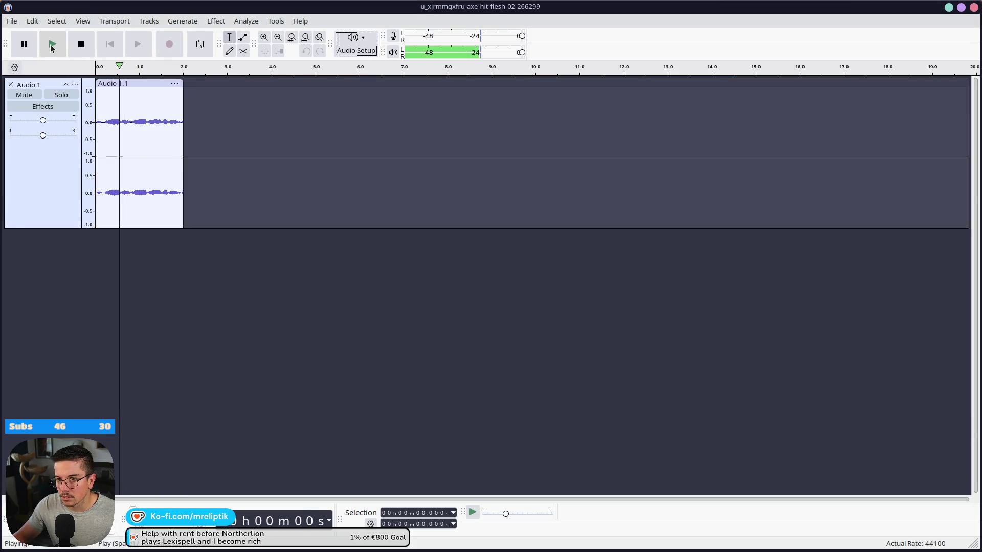
key("XF86AudioLowerVolume")
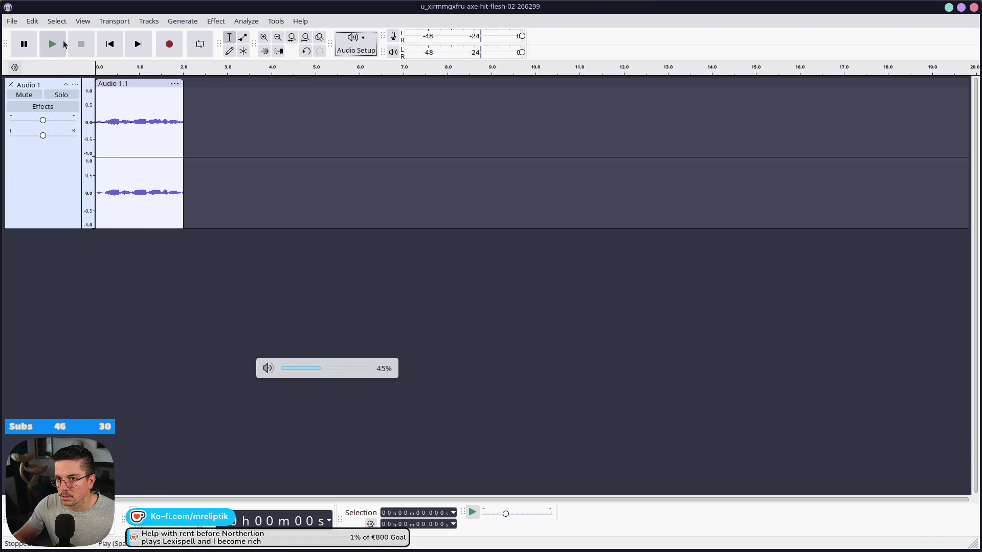
left_click(51, 51)
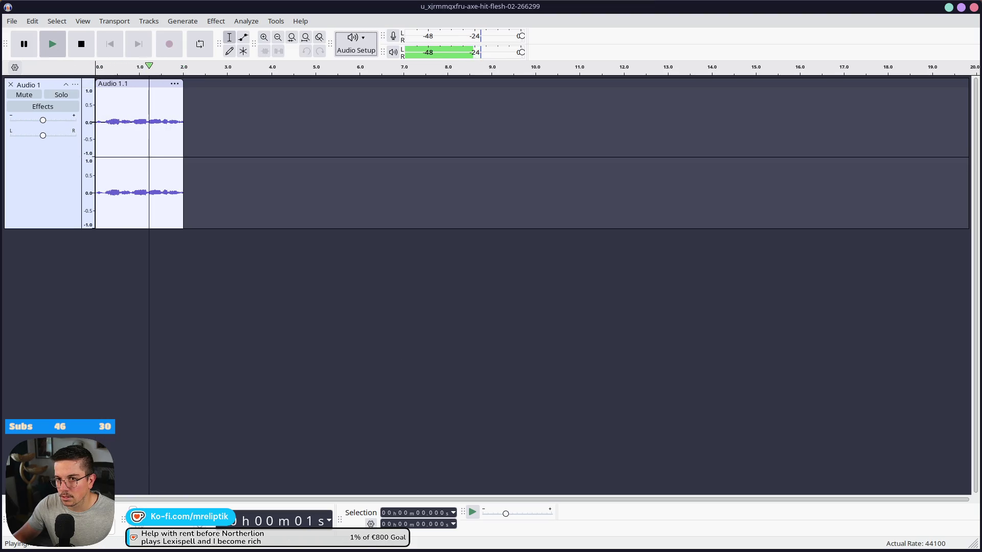
- Check the game.gd script in Godot, then come back to Audacity
mouse_move(92, 551)
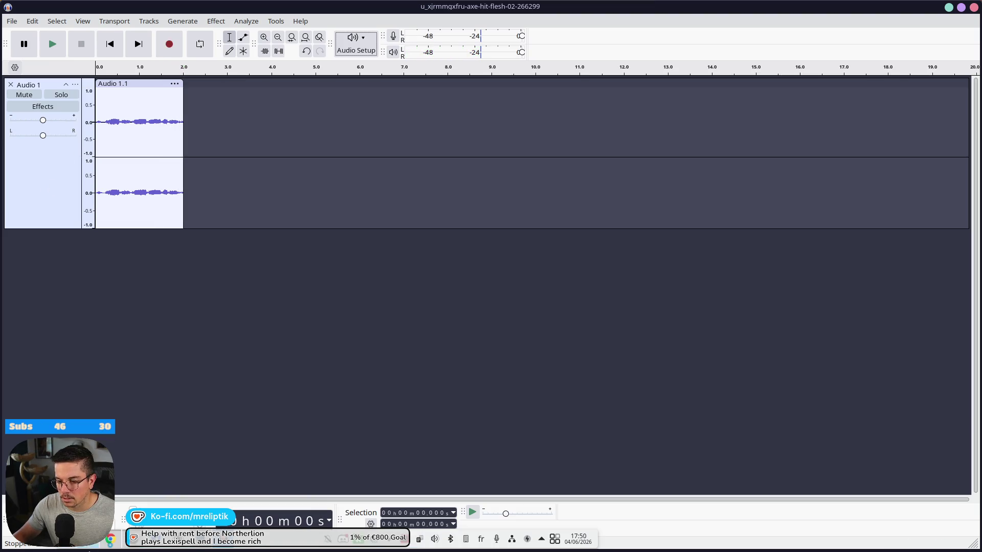
left_click(200, 551)
key("ctrl+F3")
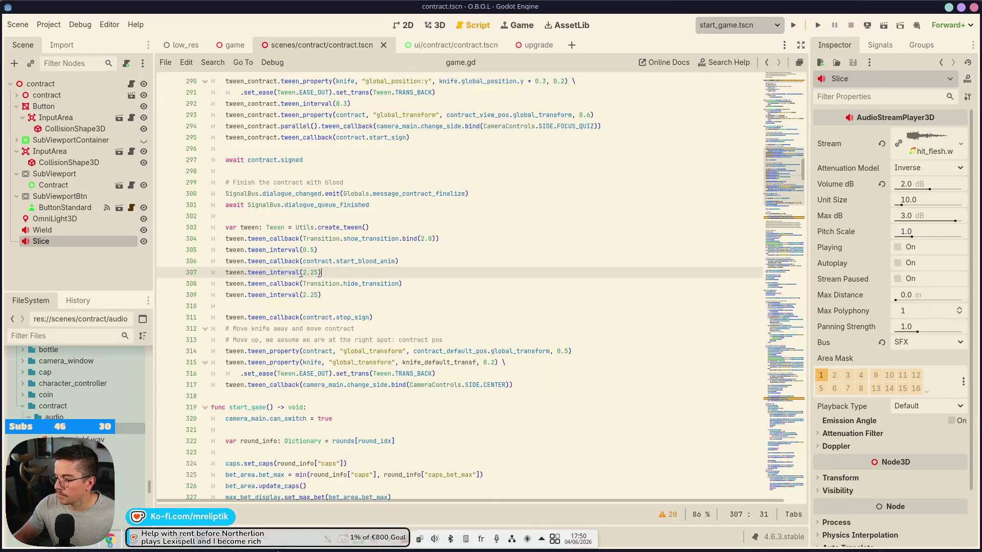
left_click(237, 548)
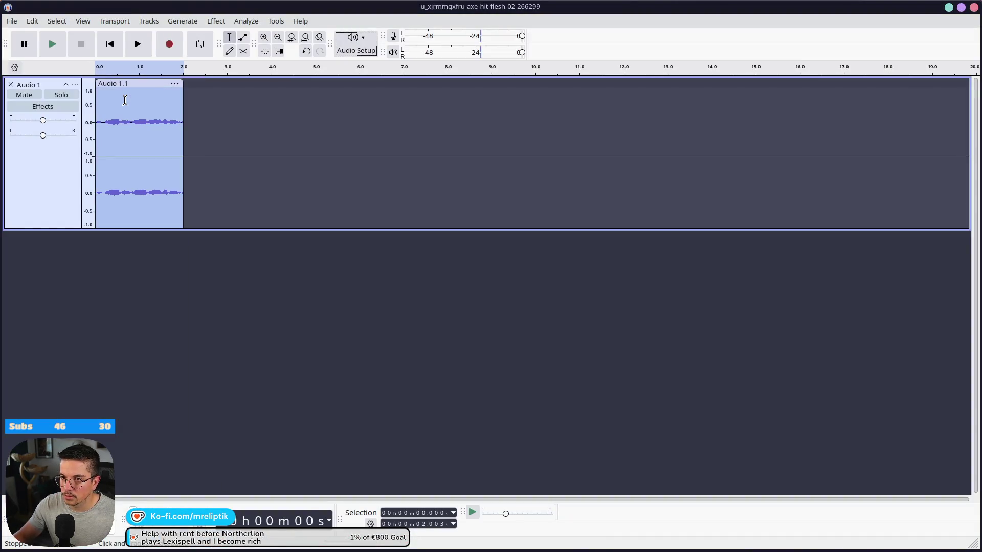
- Delete the first take, record two new takes, and play back the second one
key("Delete")
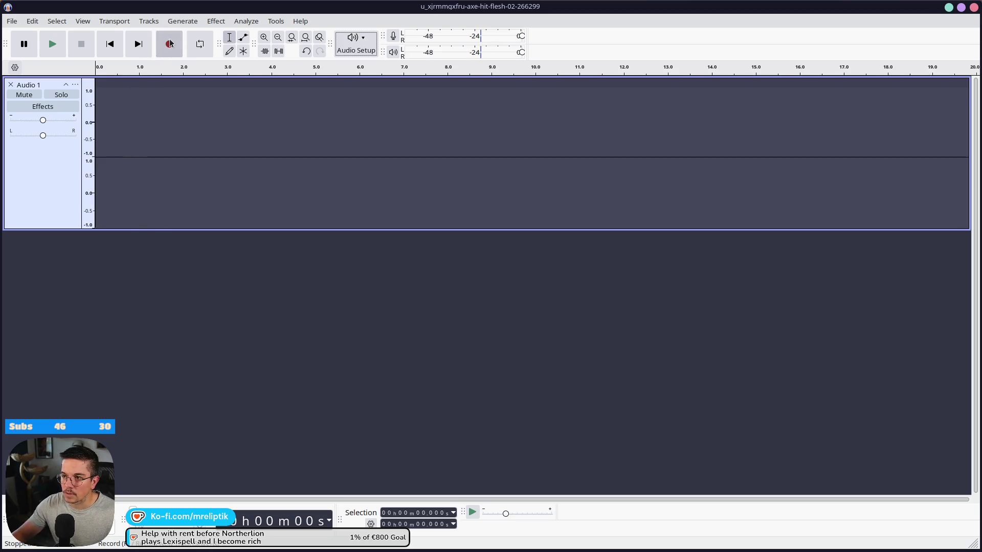
left_click(170, 44)
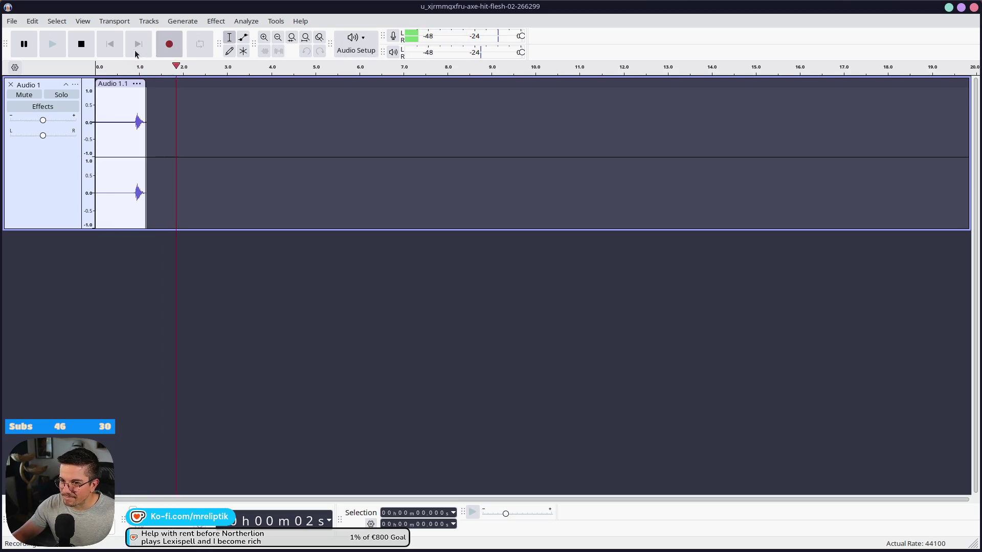
left_click(86, 46)
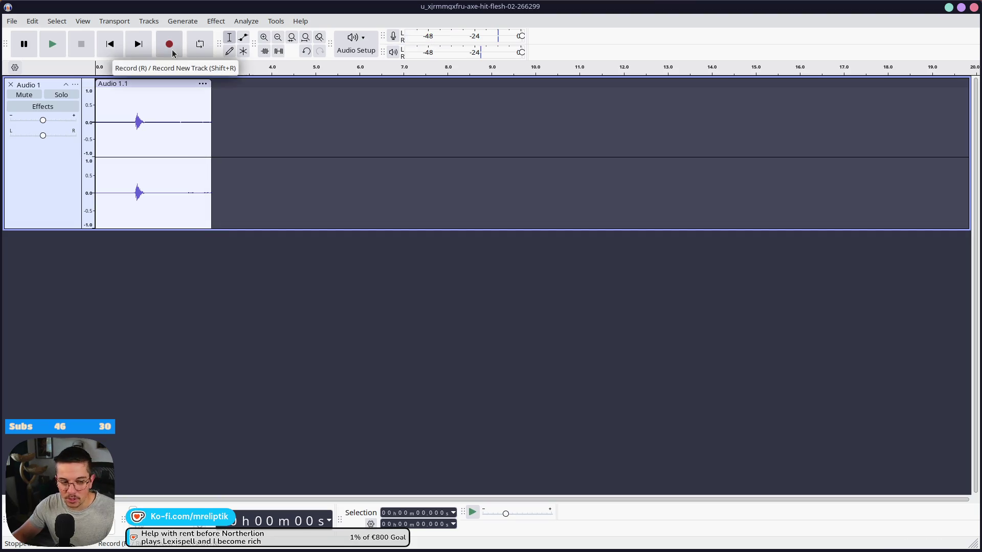
left_click(173, 50)
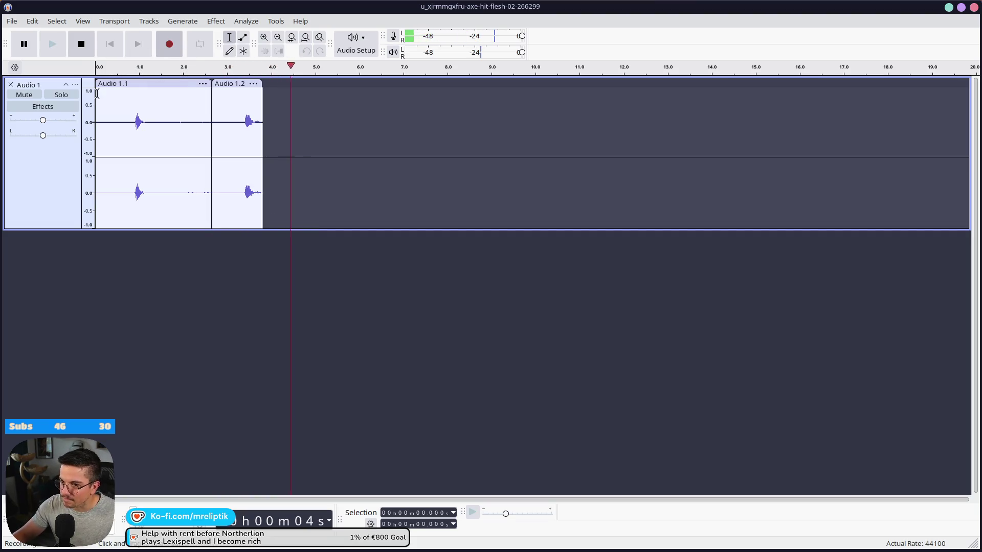
left_click(86, 44)
left_click(233, 100)
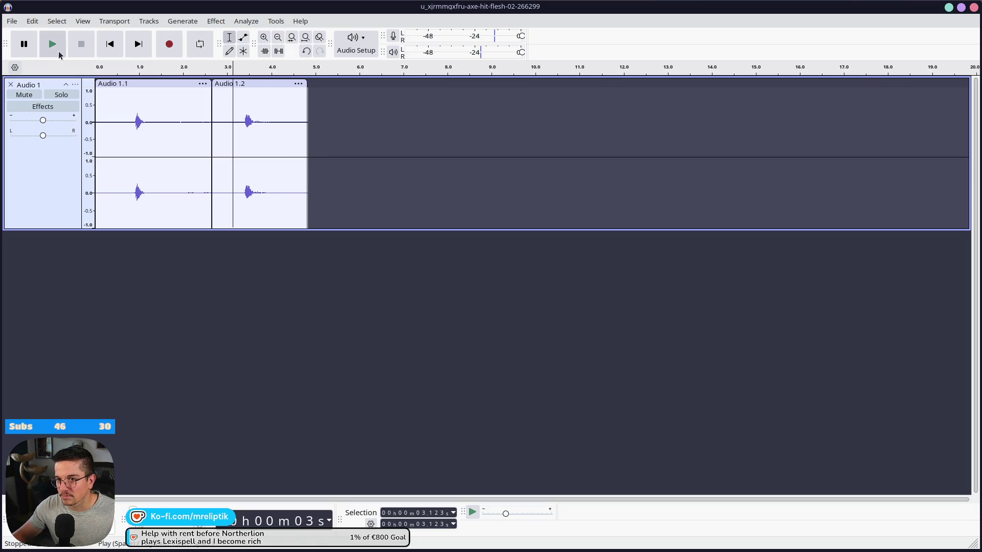
left_click(55, 50)
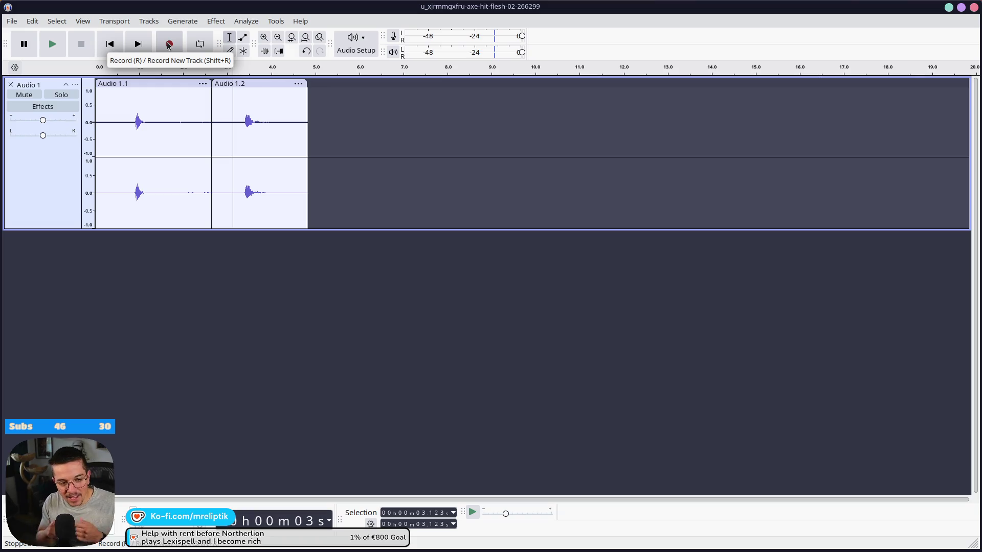
- Record a third take, Audio 1.3, play it back, and select the clips before it
left_click(298, 84)
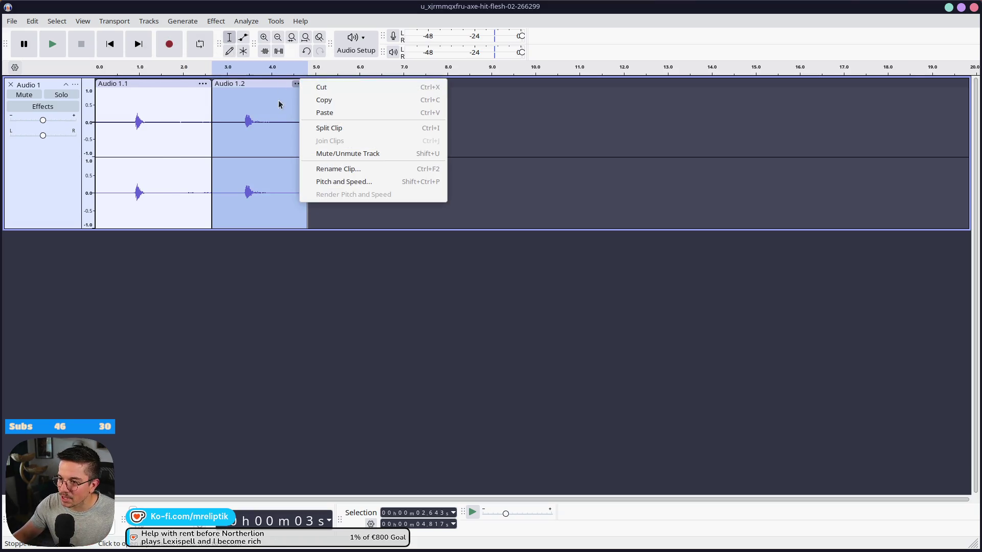
left_click(318, 99)
left_click(171, 49)
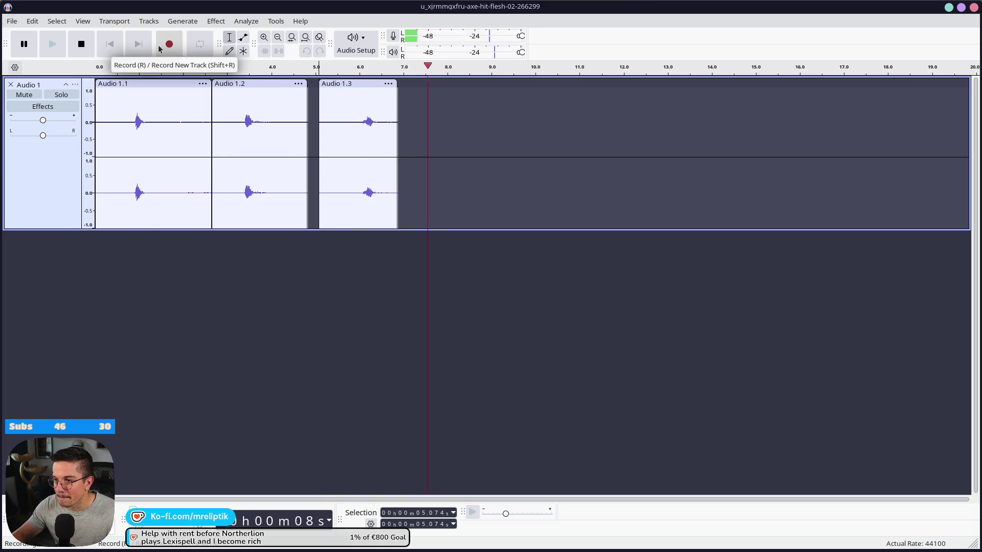
left_click(79, 49)
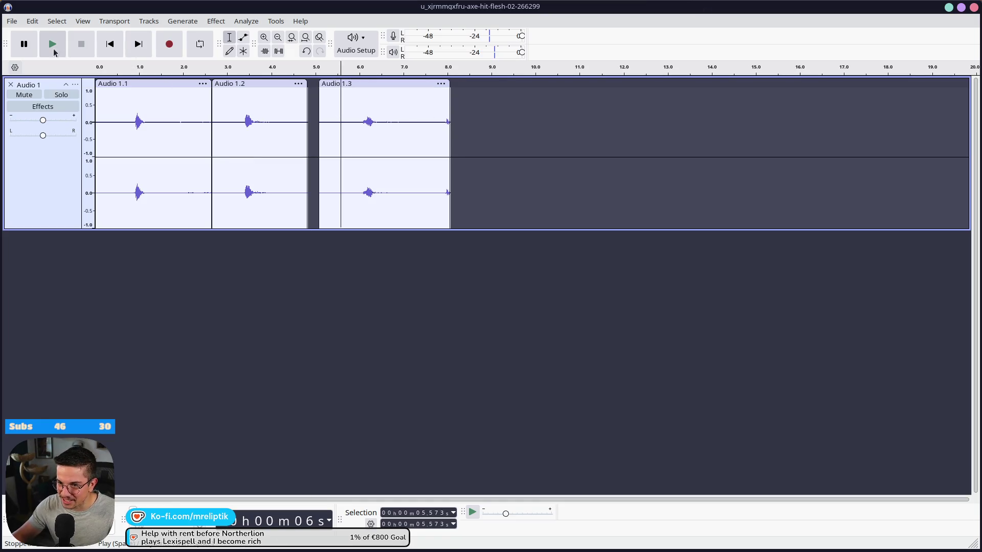
left_click(54, 46)
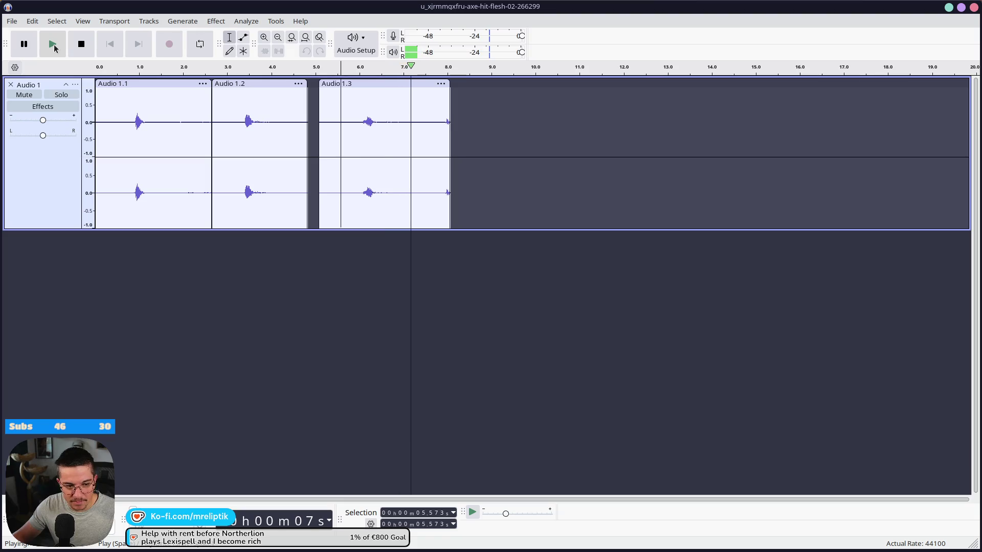
mouse_move(350, 120)
left_mouse_down()
mouse_move(258, 102)
mouse_move(94, 113)
mouse_move(204, 117)
left_mouse_up()
- Delete the earlier takes and the trailing end of Audio 1.3
key("Delete")
key("Delete")
double_click(108, 113)
key("space")
scroll(118, 106, "up", 1)
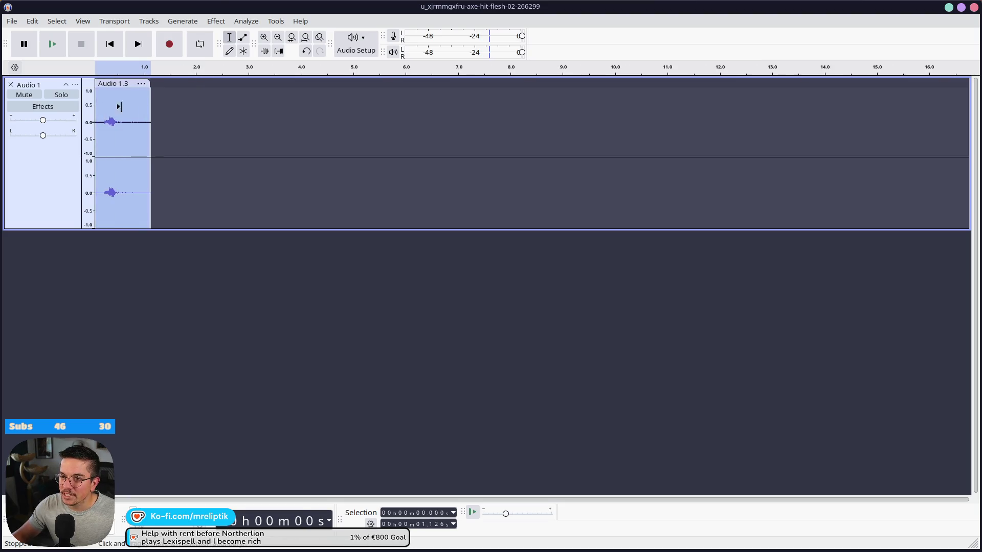
- Normalize the Audio 1.3 clip's peak to -5.0 dB
left_click(215, 21)
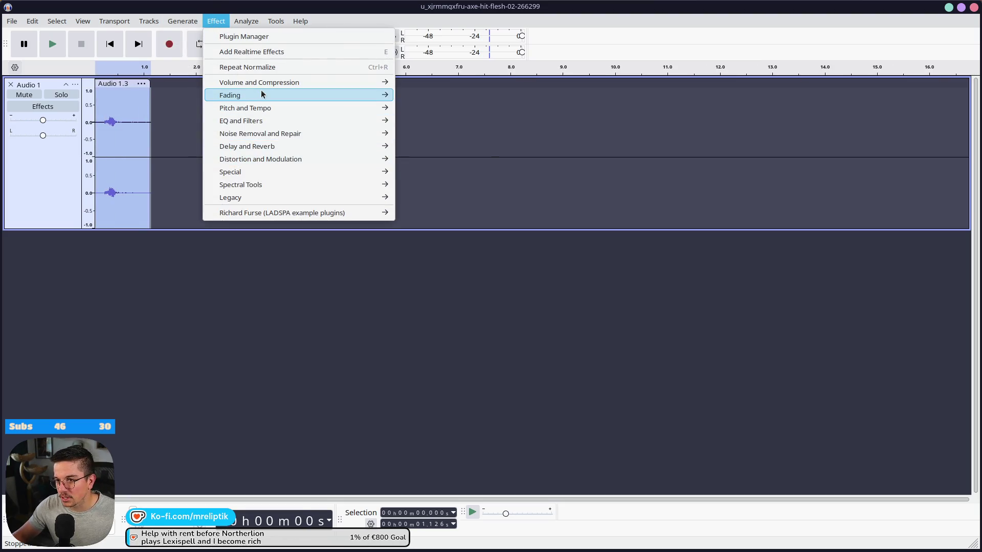
mouse_move(264, 86)
left_click(433, 146)
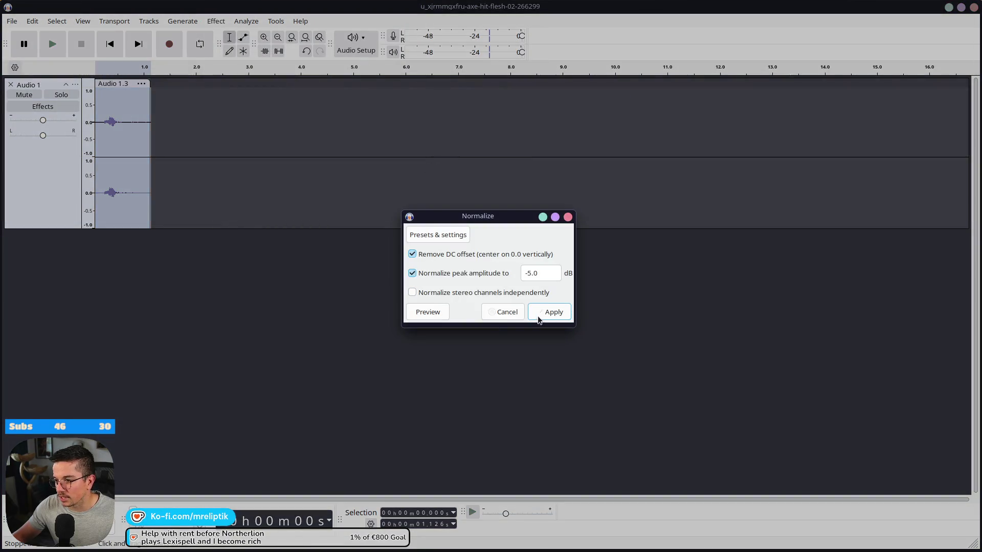
left_click(565, 319)
- Cut the clip's silent lead-in, leaving about 0.96 s, and open realtime effects
scroll(148, 131, "up", 3)
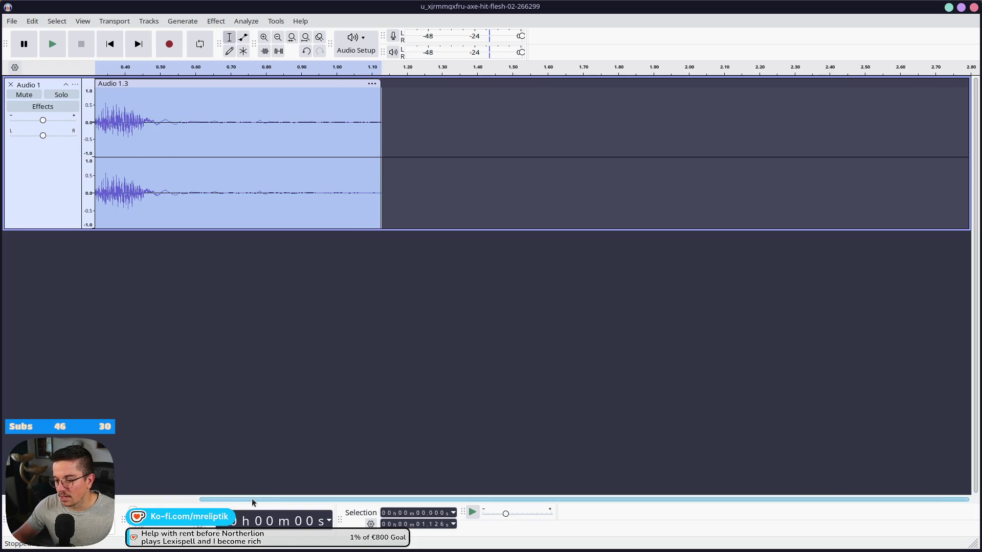
left_click_drag(252, 498, 167, 499)
left_click_drag(155, 117, 49, 142)
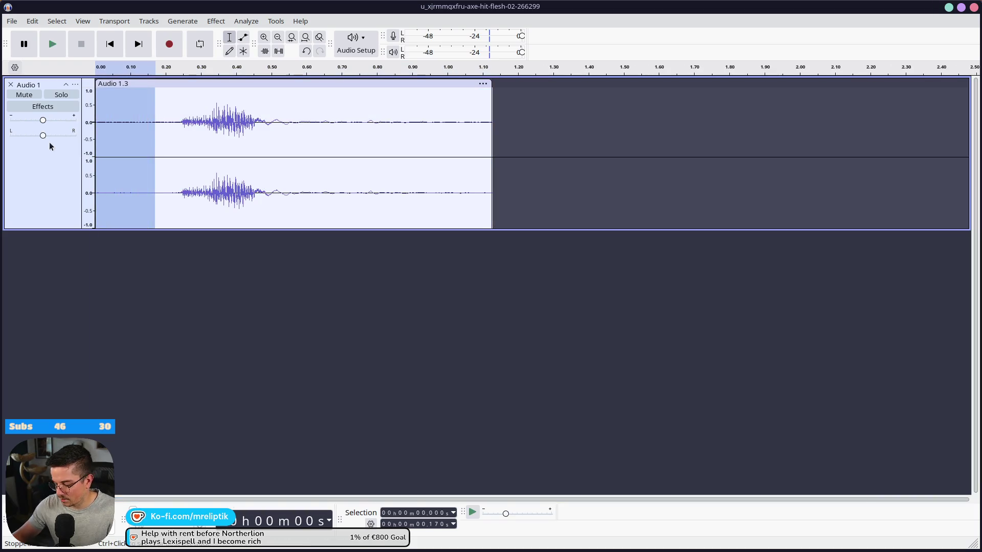
key("Delete")
key("ctrl+a")
left_click(240, 21)
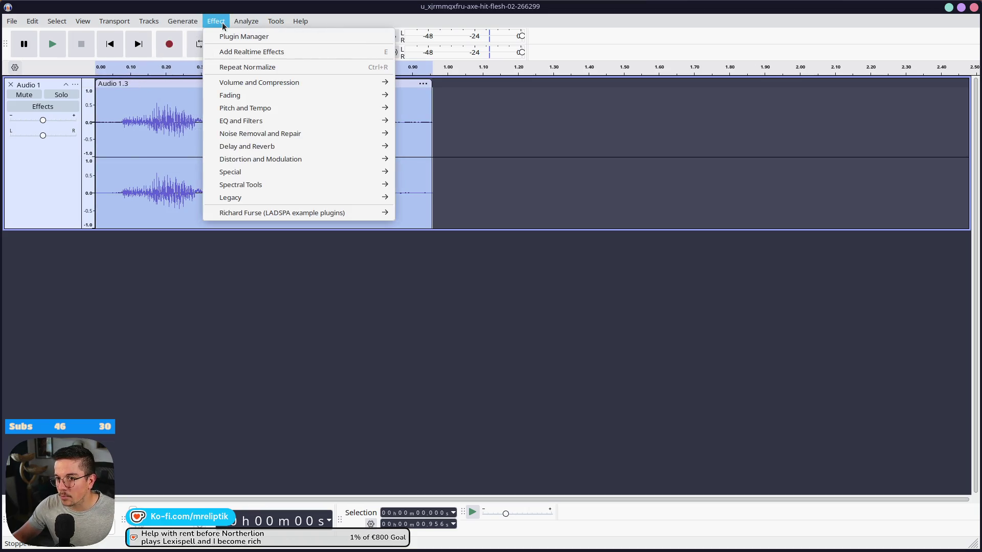
left_click(247, 55)
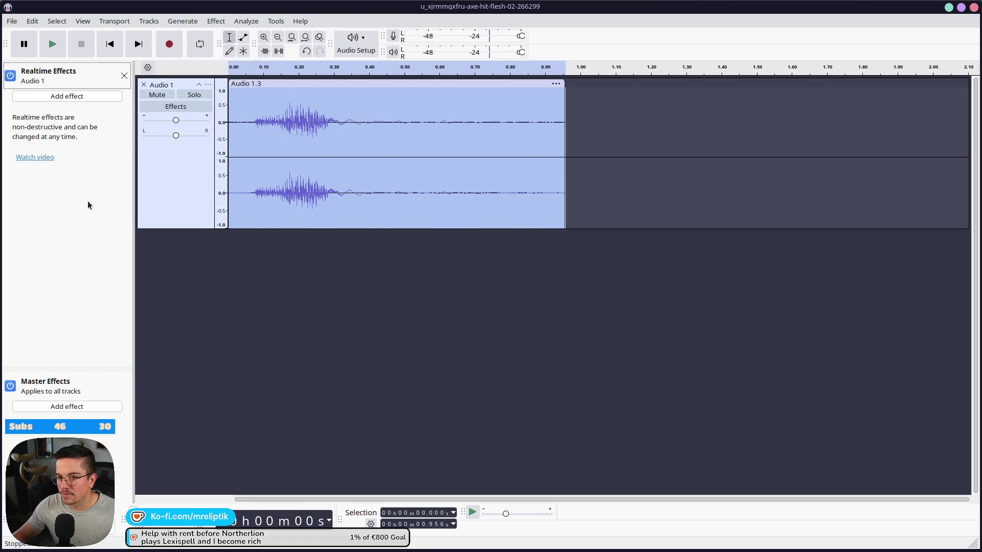
- Add a realtime Distortion effect set to Medium Overdrive
left_click(51, 96)
mouse_move(49, 114)
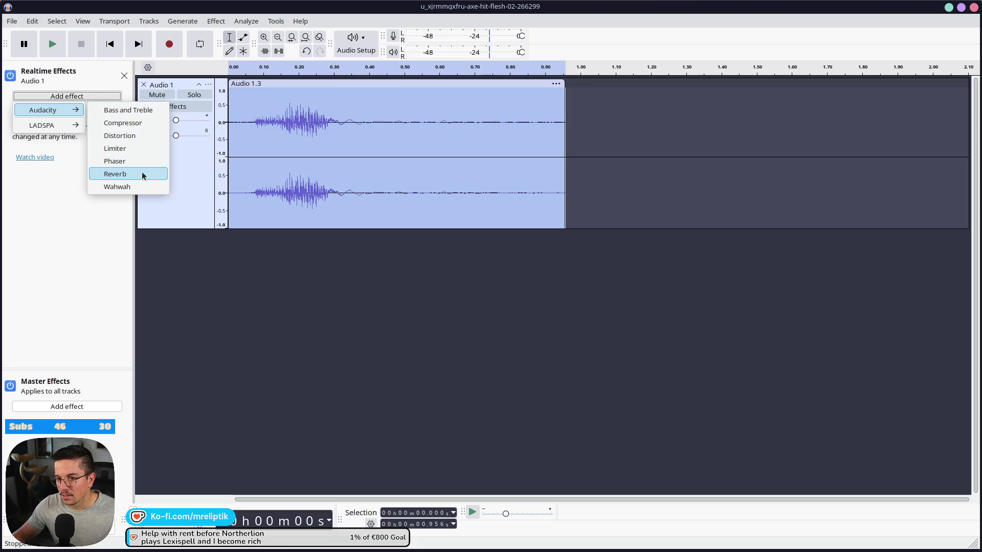
left_click(143, 136)
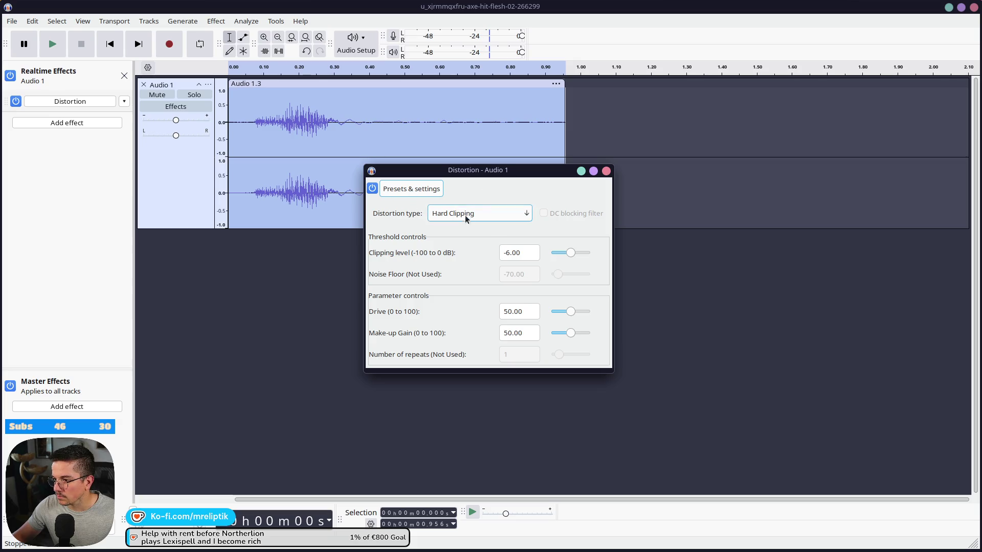
left_click(485, 215)
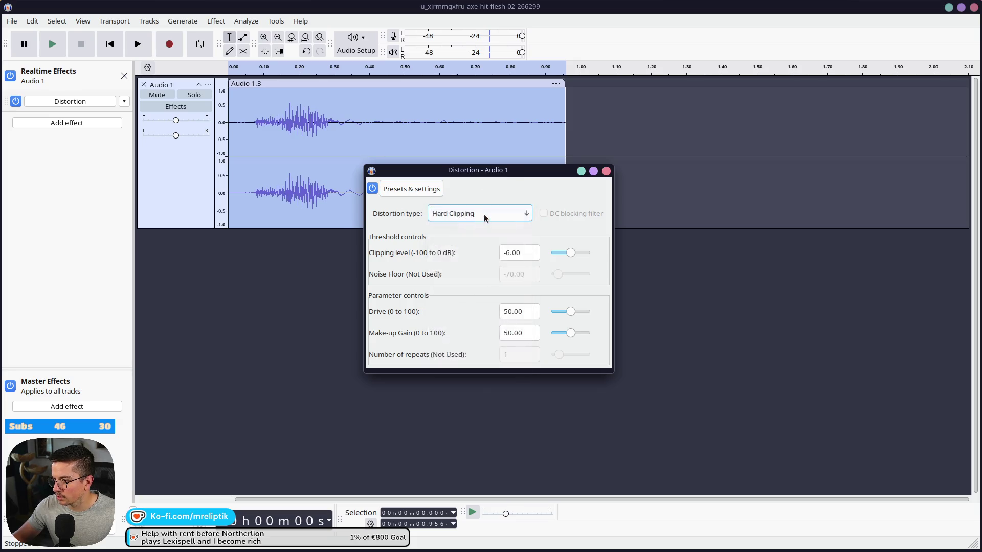
left_click(486, 259)
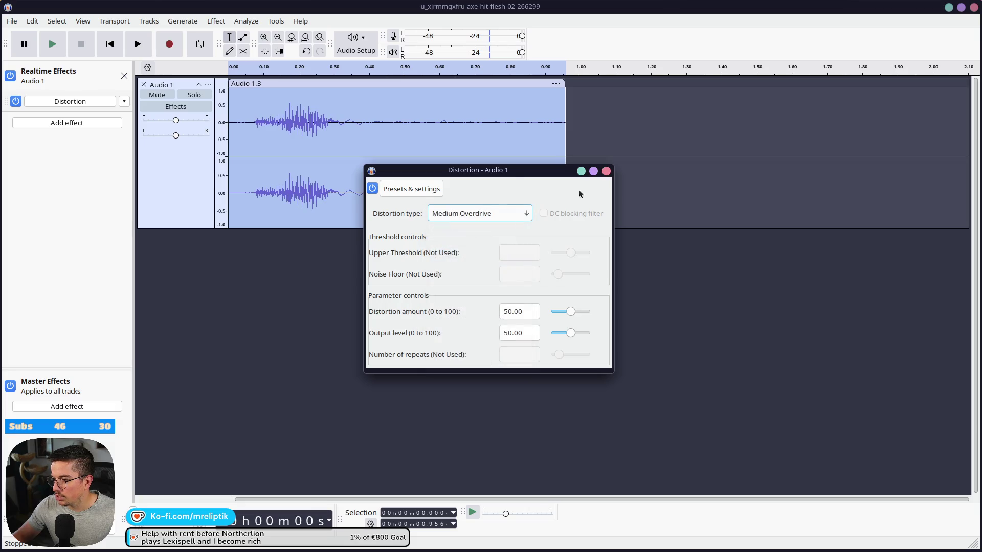
left_click(606, 171)
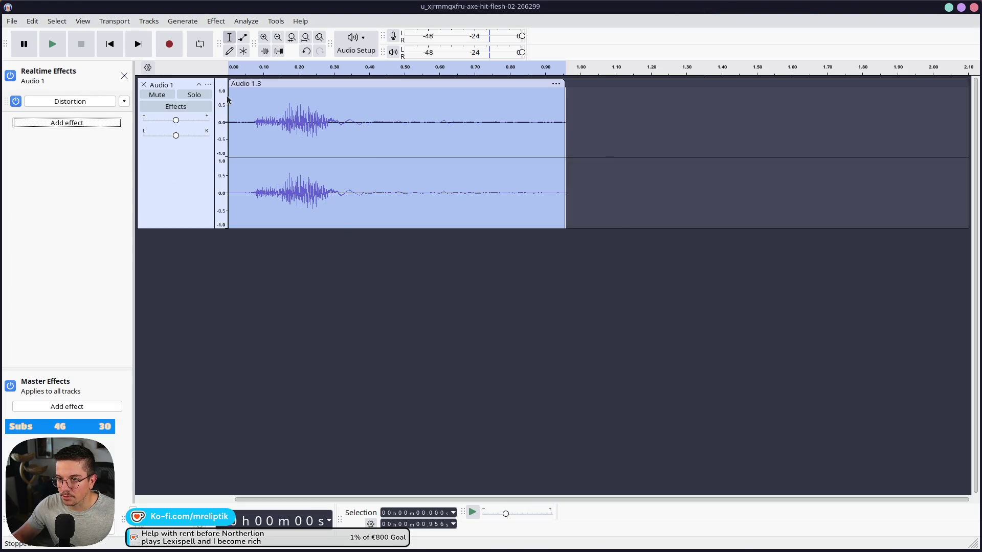
- Play the recording and compare it with Distortion toggled off and back on
left_click(109, 44)
left_click(53, 44)
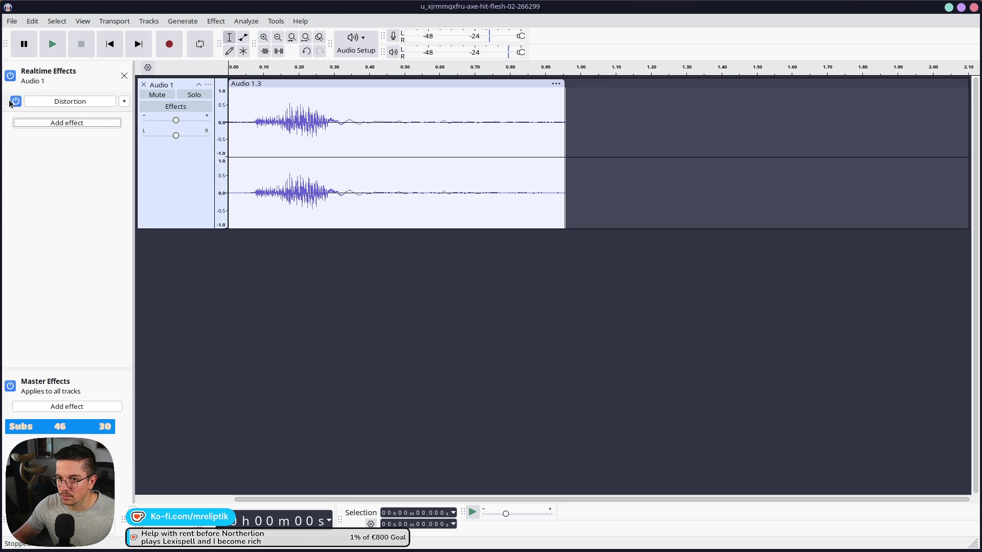
left_click(59, 47)
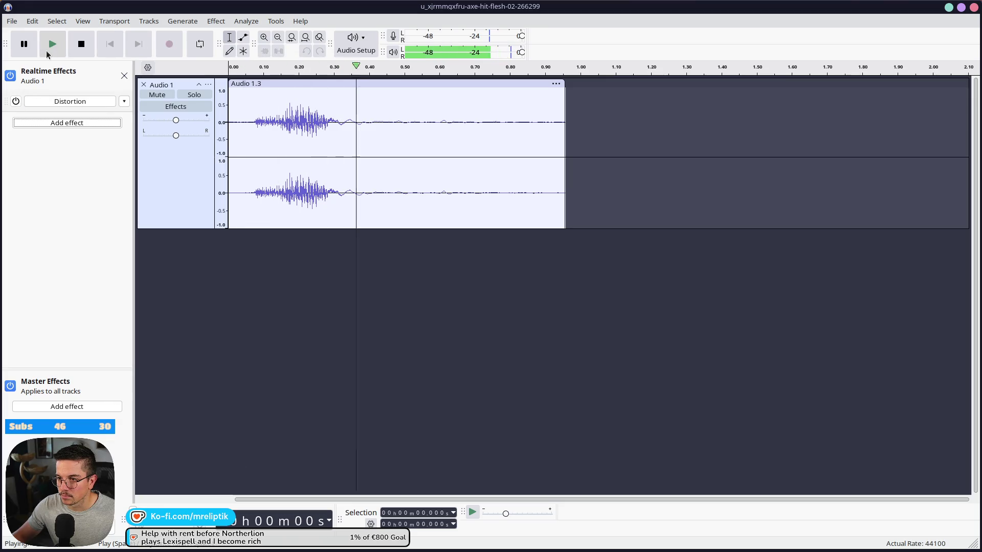
double_click(281, 98)
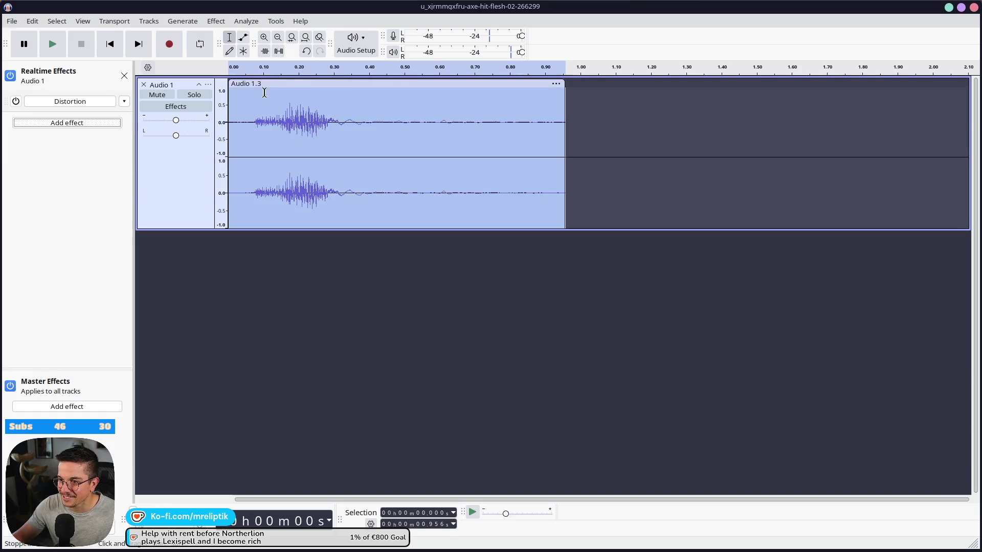
left_click(180, 22)
left_click(72, 103)
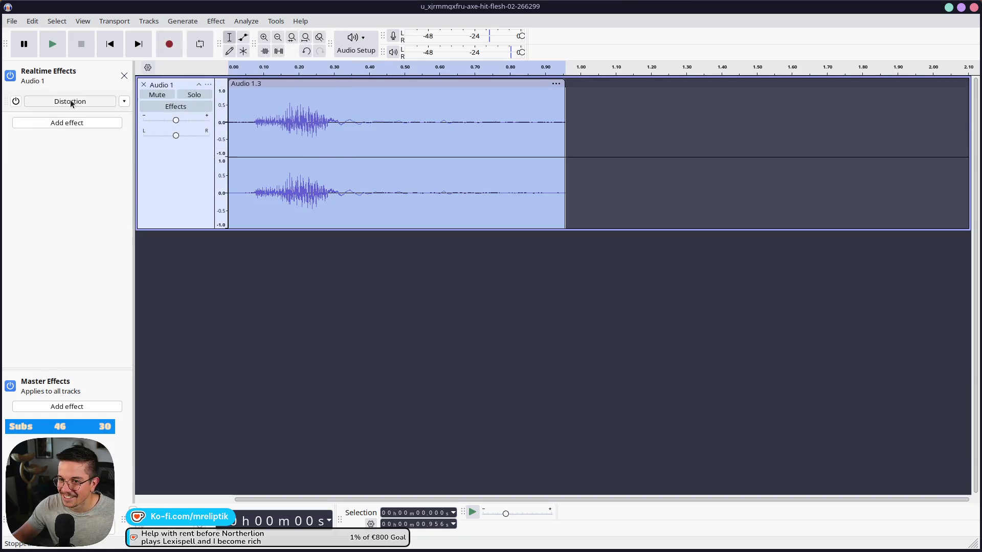
left_click(15, 102)
- Add a realtime Reverb using the Small Room Dark factory preset
left_click(67, 126)
mouse_move(54, 157)
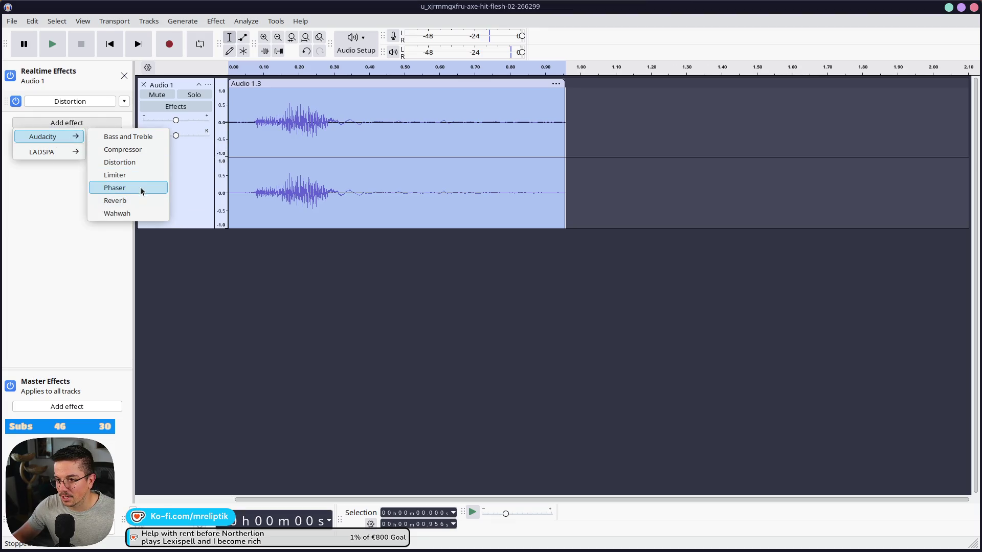
left_click(116, 200)
left_click(435, 168)
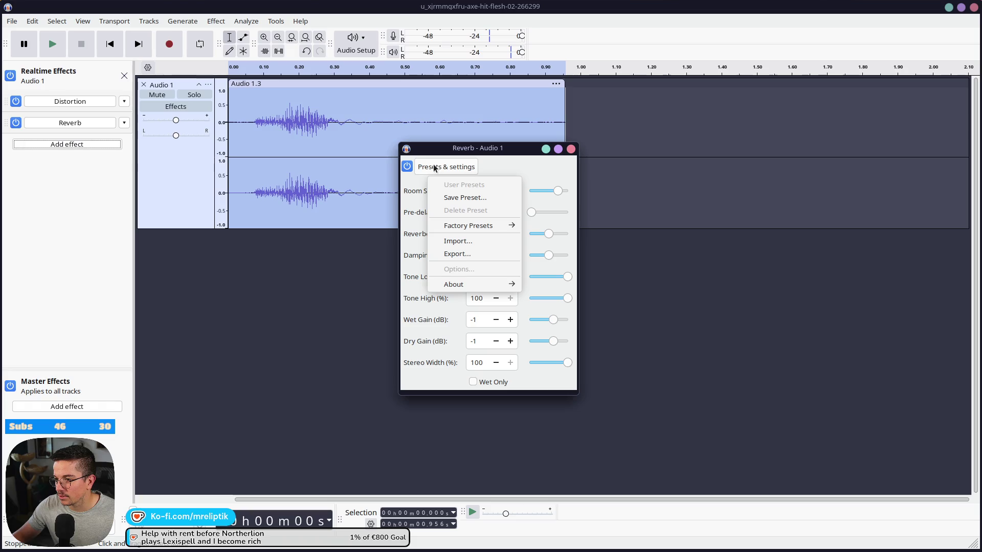
mouse_move(483, 225)
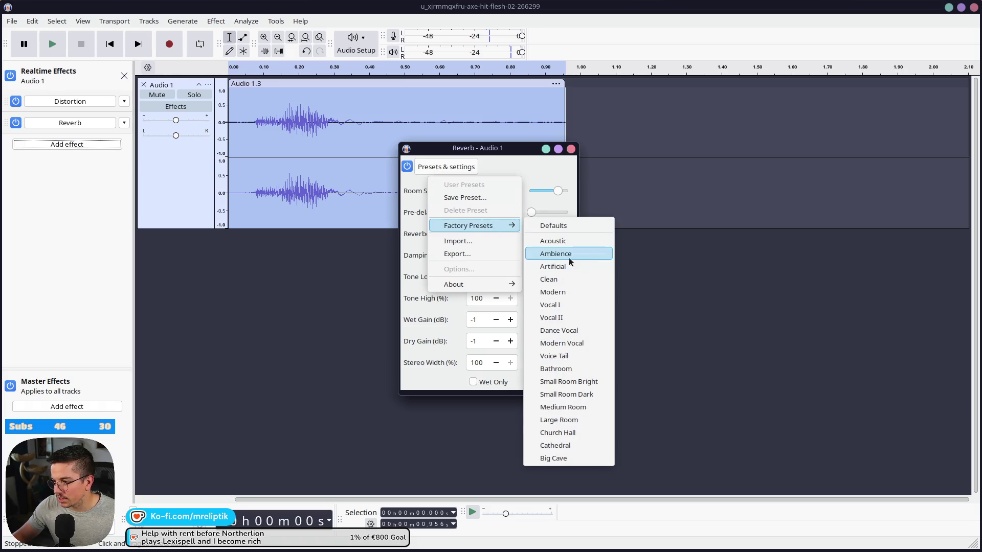
left_click(583, 395)
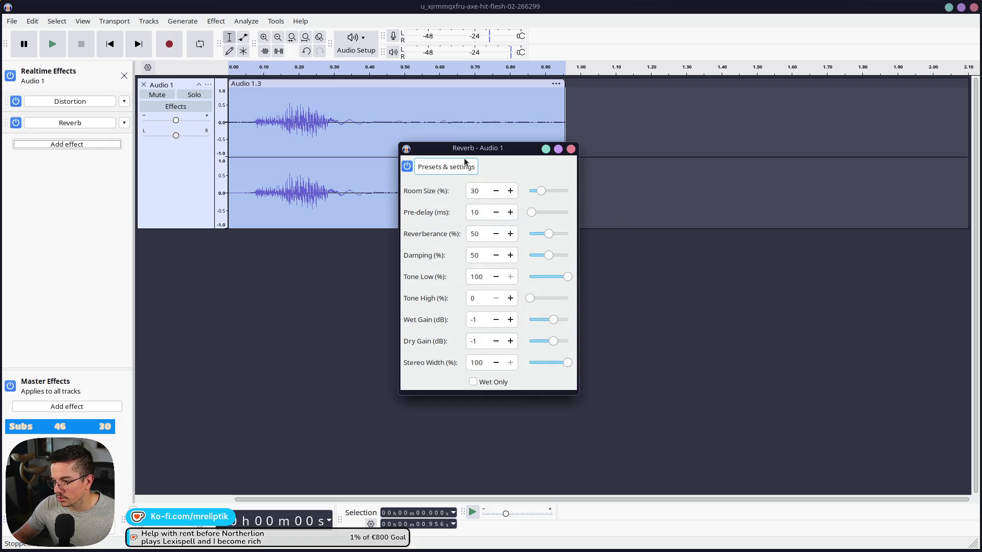
left_click(570, 149)
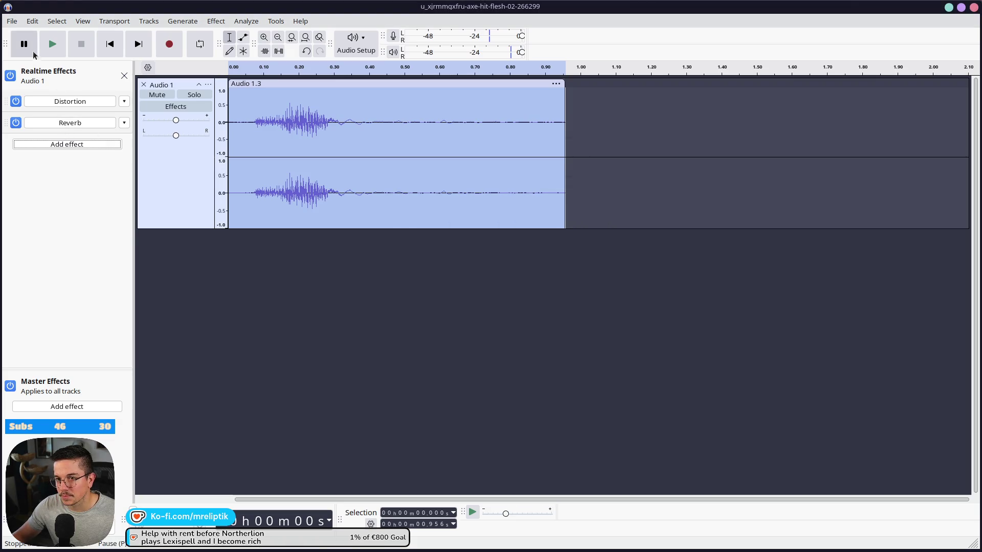
- Listen to the reverb, then delete the silence at the clip's start
left_click(59, 44)
left_click(58, 44)
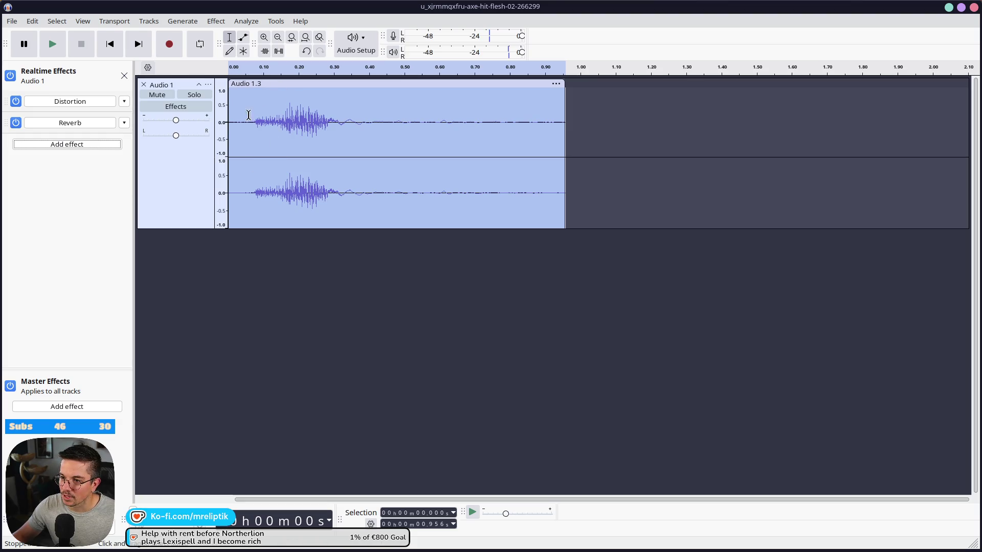
left_click(229, 108)
left_click_drag(247, 103, 228, 121)
key("Delete")
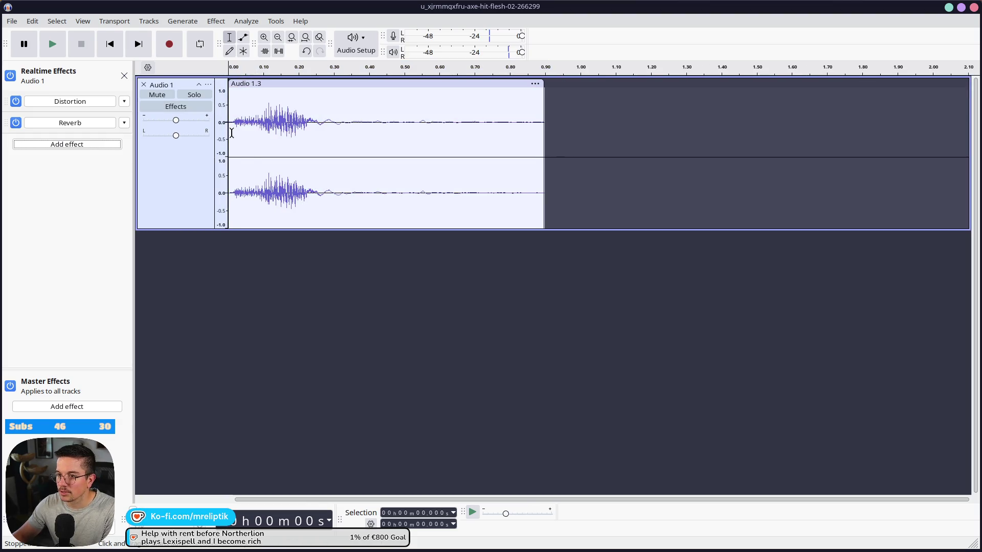
- Add a realtime Bass and Treble effect (bass -1 dB, treble -5 dB) and play the result
double_click(304, 119)
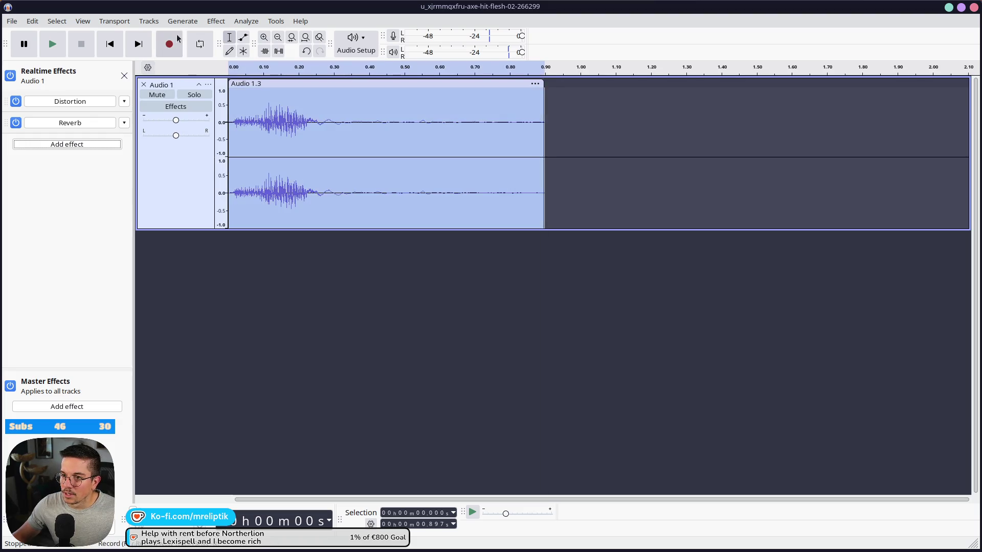
left_click(179, 21)
mouse_move(252, 107)
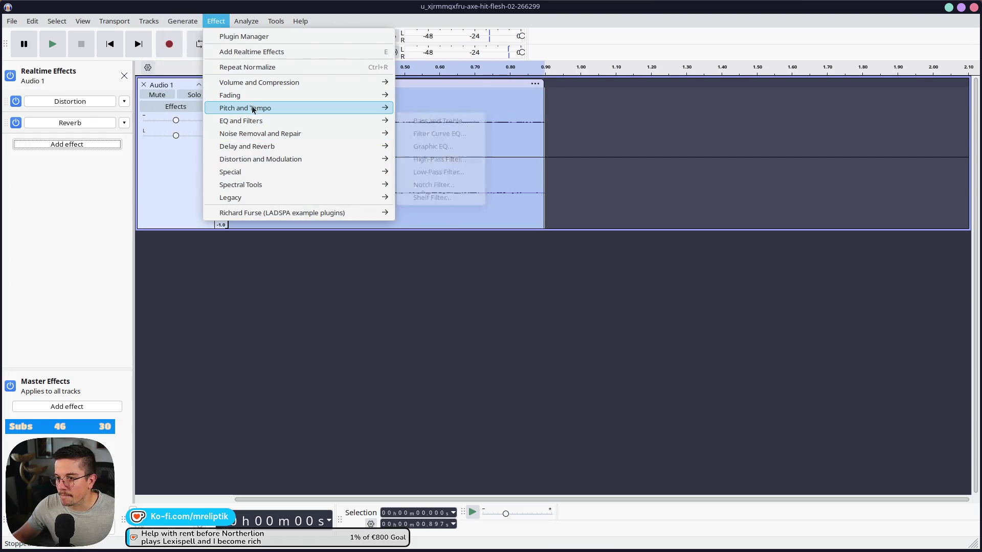
left_click(60, 144)
mouse_move(62, 162)
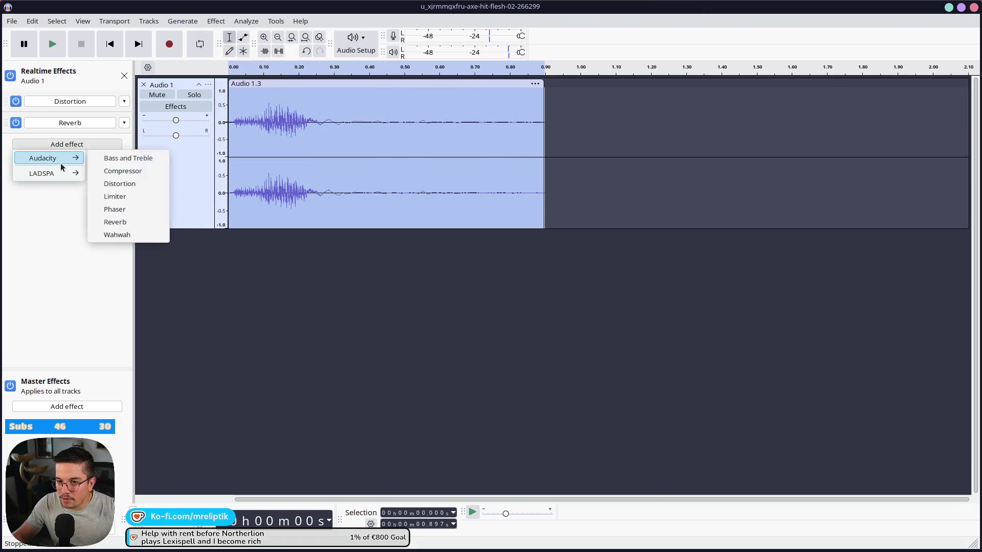
left_click(134, 161)
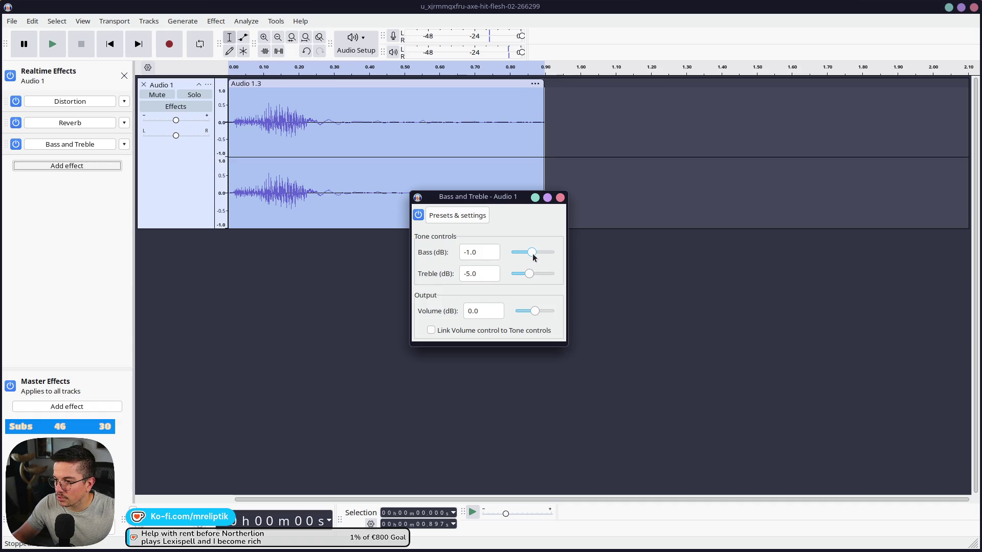
left_click_drag(504, 205, 755, 256)
left_click(813, 248)
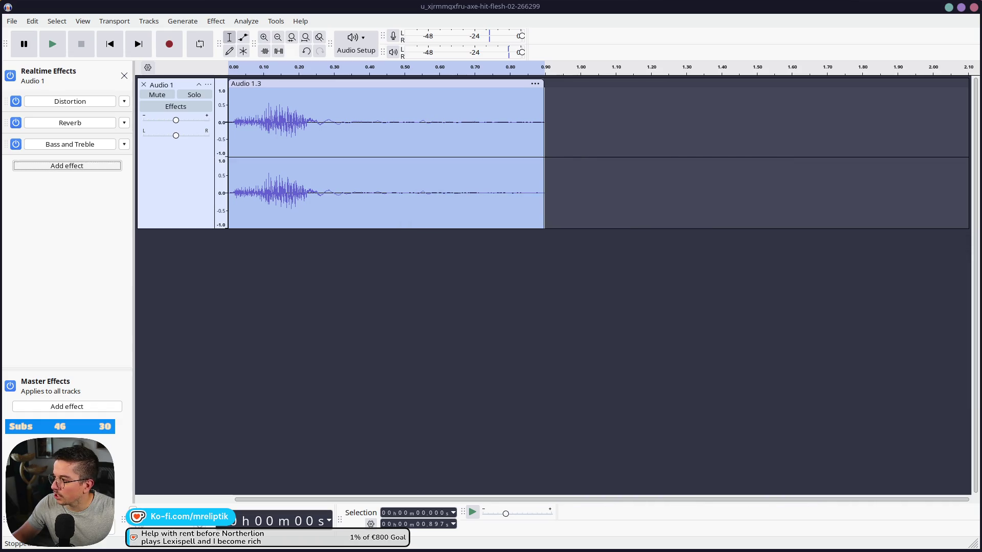
key("space")
key("space")
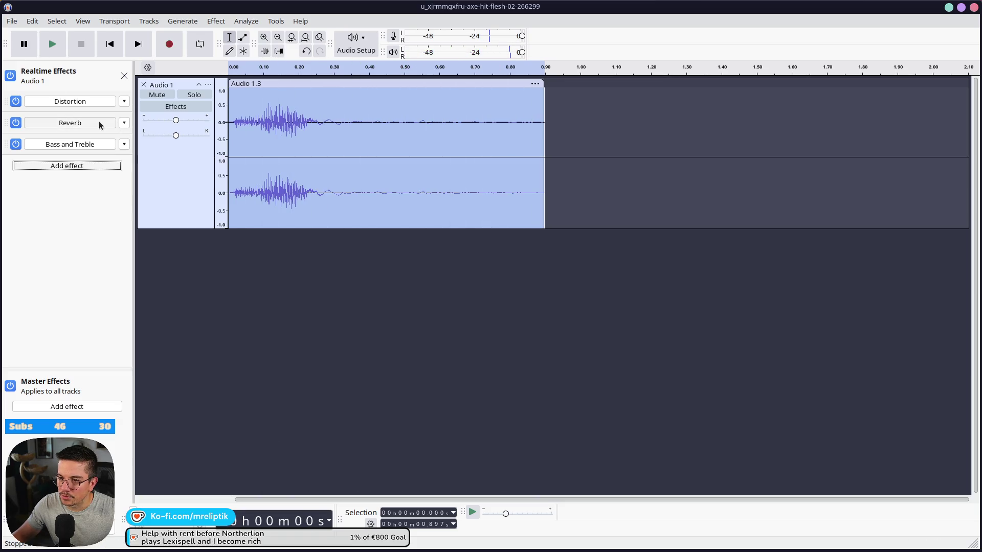
left_click(122, 125)
- Switch the Reverb to the Voice Tail factory preset and play the recording
left_click(97, 123)
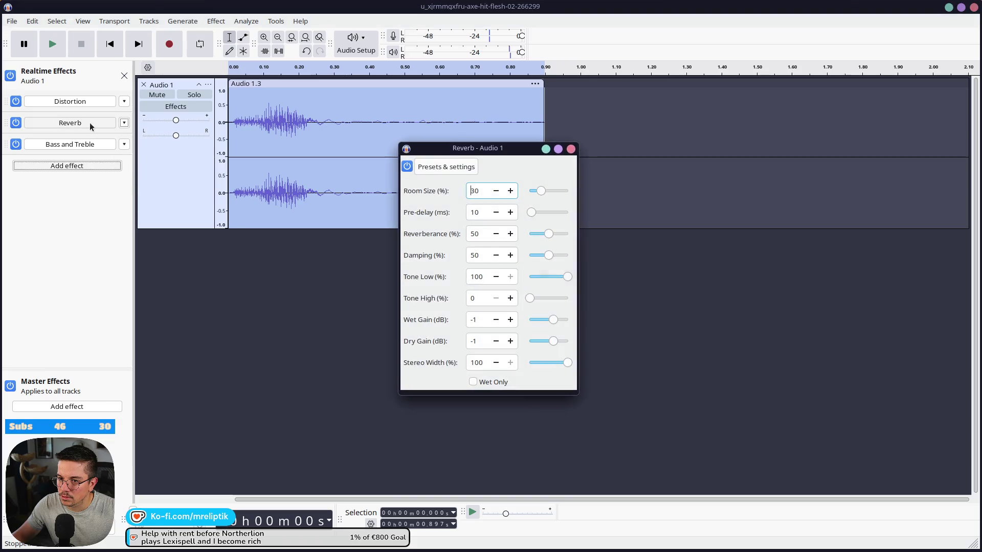
left_click(445, 167)
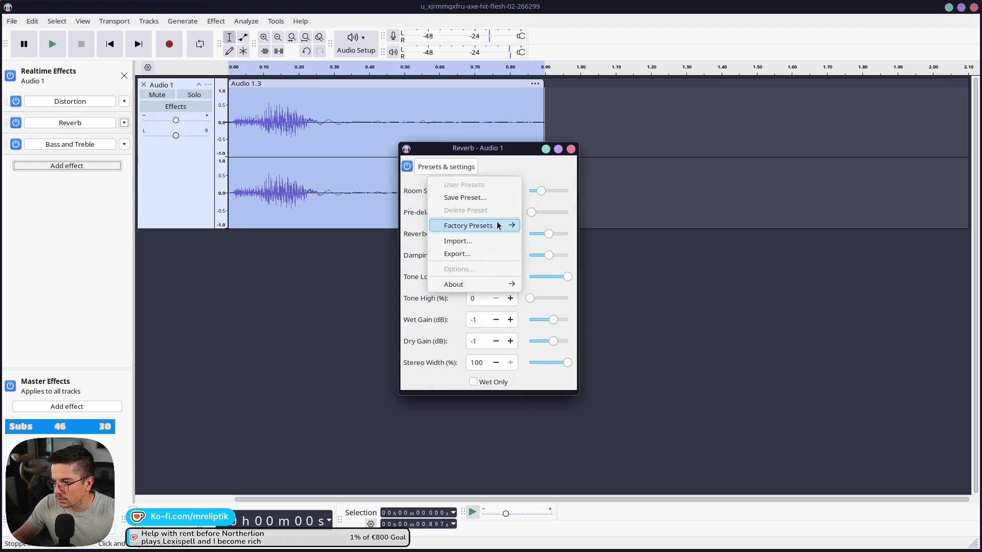
mouse_move(498, 226)
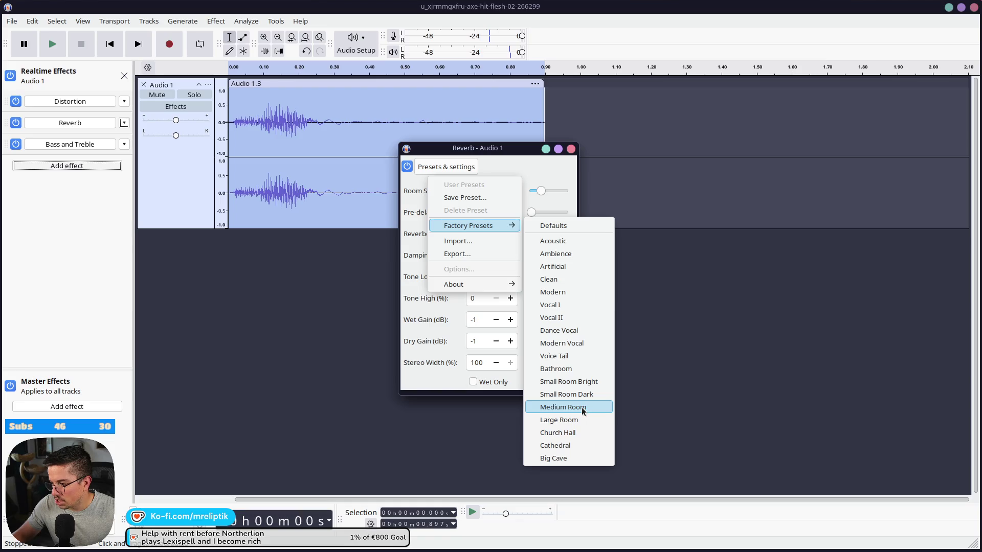
left_click(575, 354)
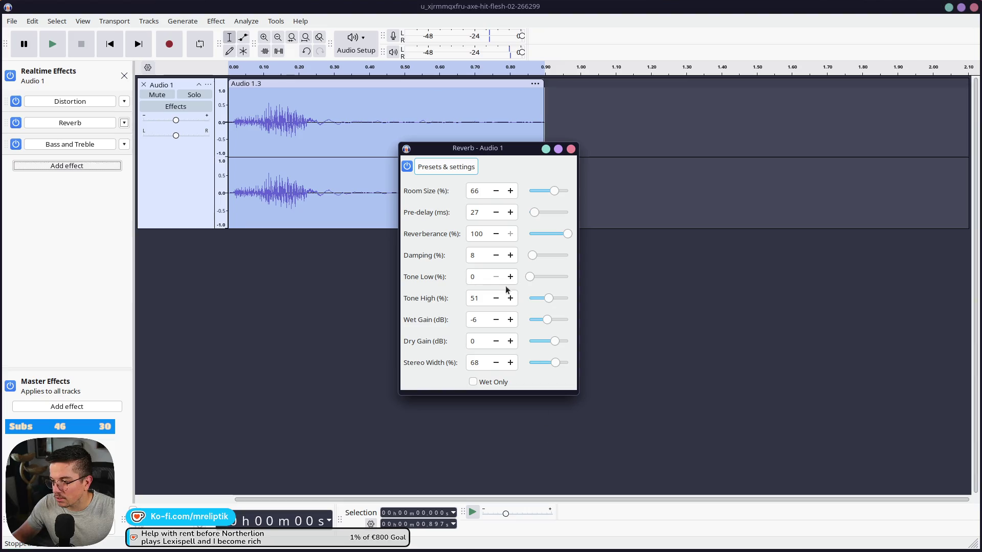
left_click(571, 148)
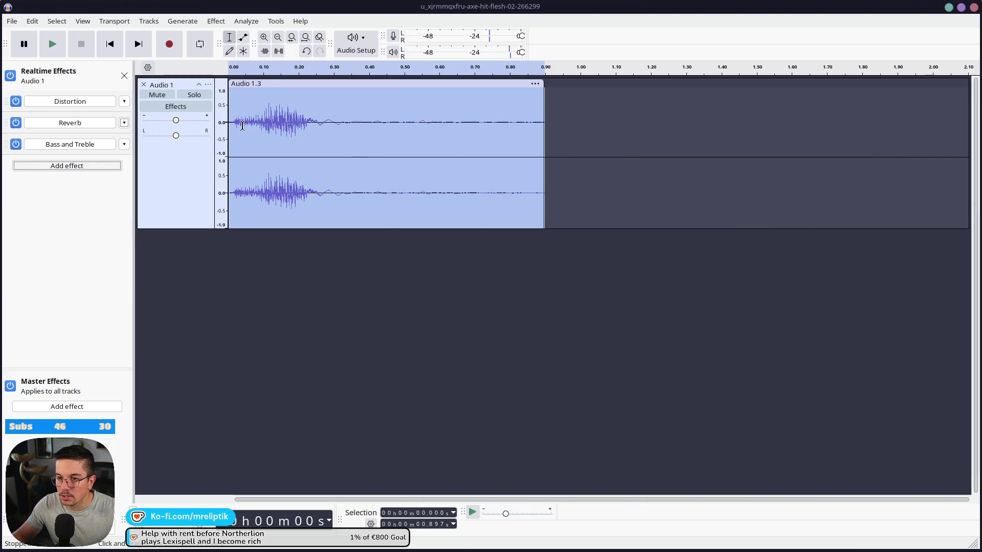
left_click(51, 48)
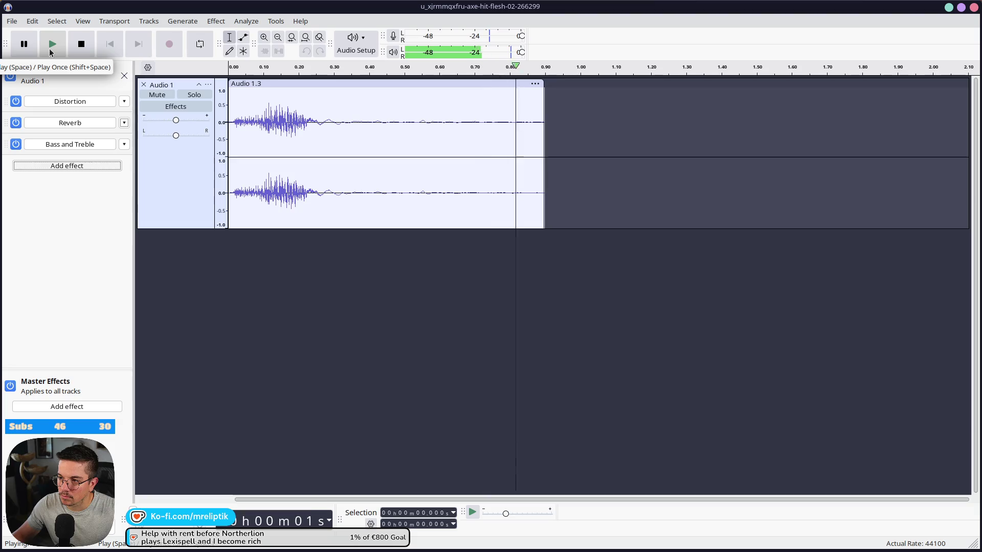
- Try the Acoustic reverb preset instead and listen to the result
left_click(71, 123)
left_click(698, 190)
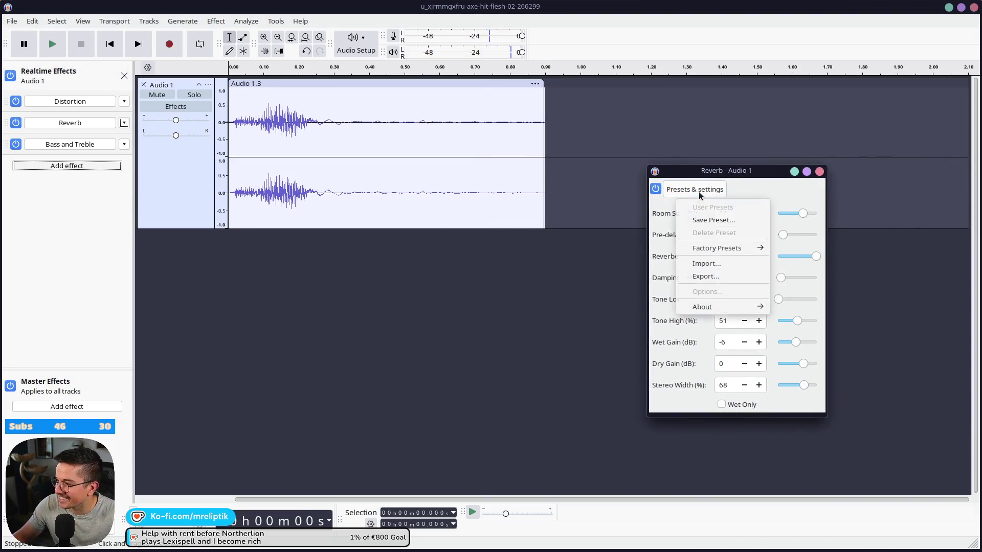
mouse_move(725, 248)
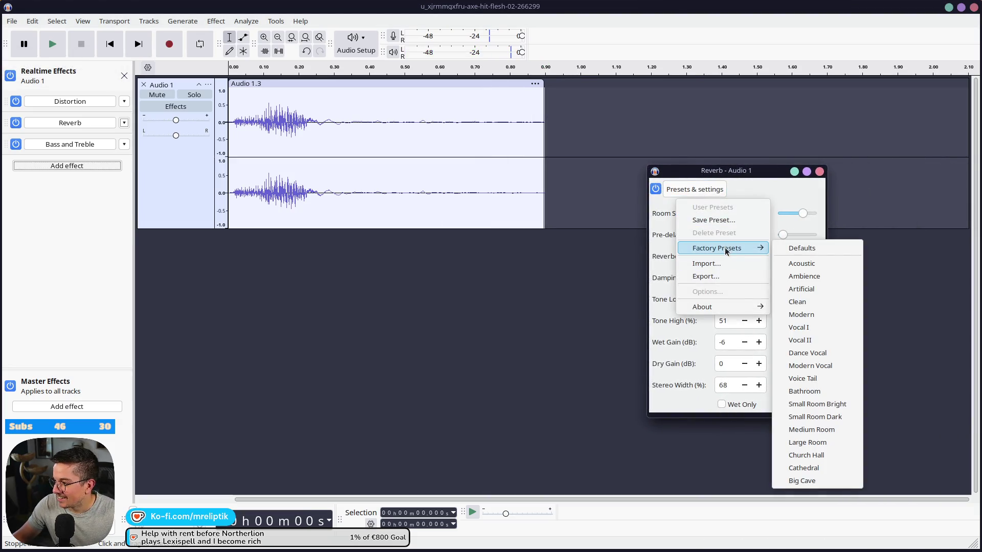
left_click(816, 263)
left_click(56, 46)
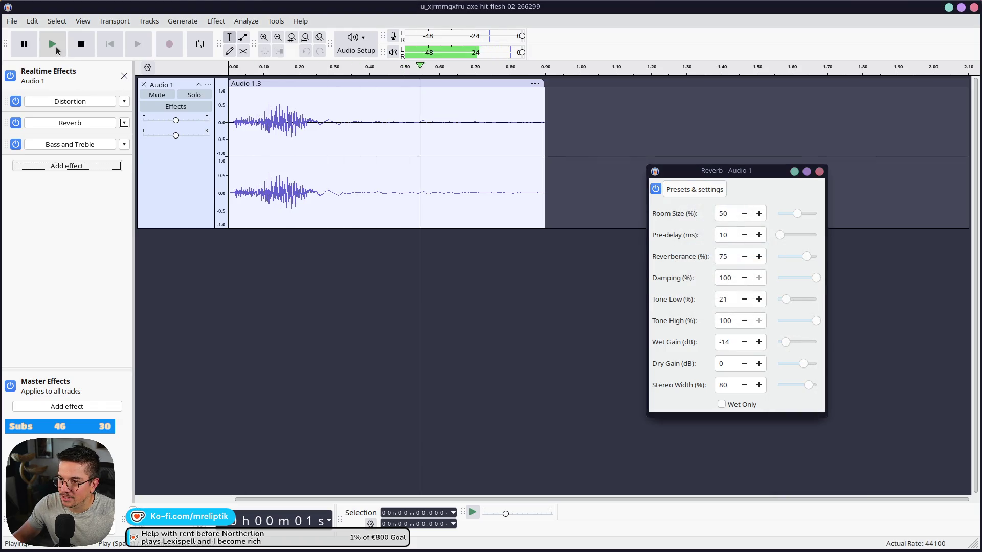
left_click(819, 171)
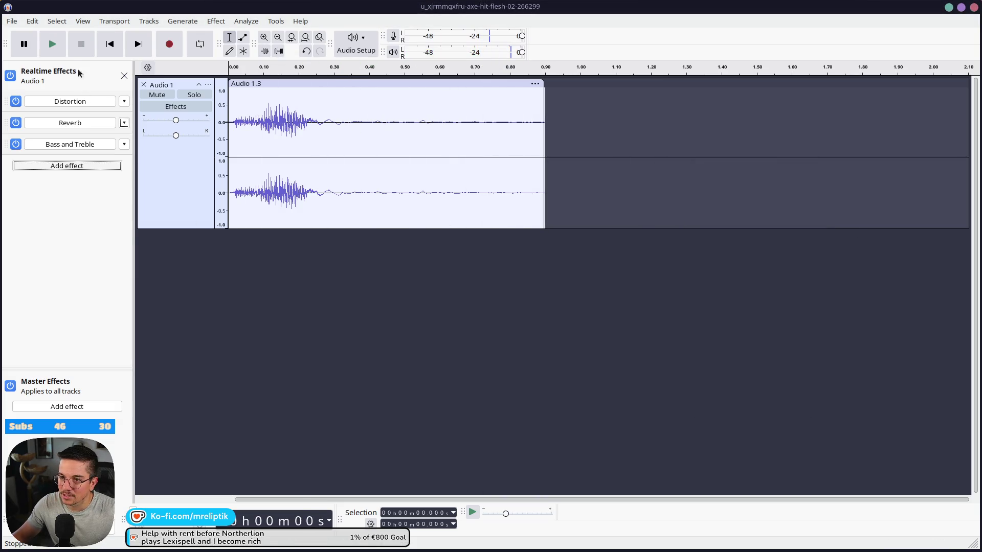
left_click(183, 24)
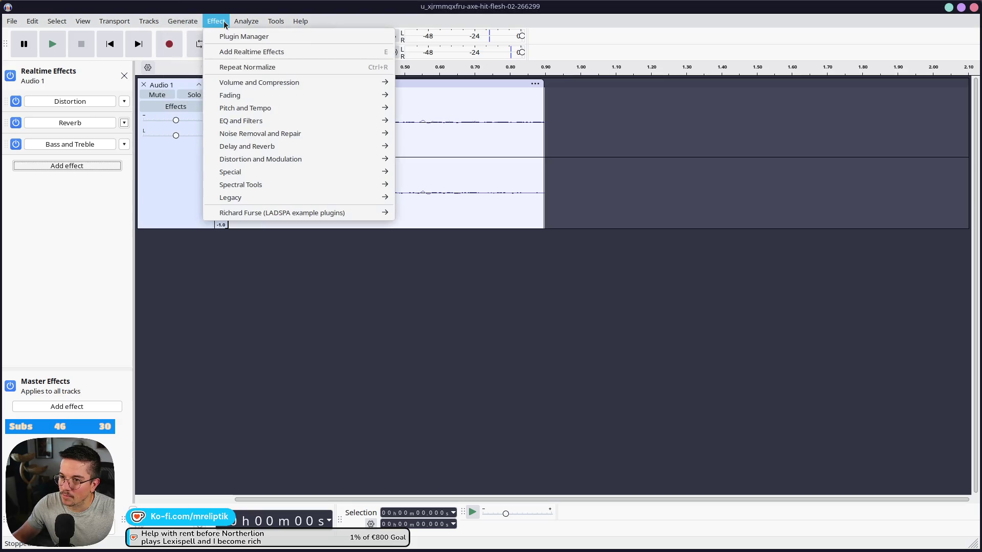
- Select the whole grunt recording, then open and cancel the Graphic EQ effect
mouse_move(274, 109)
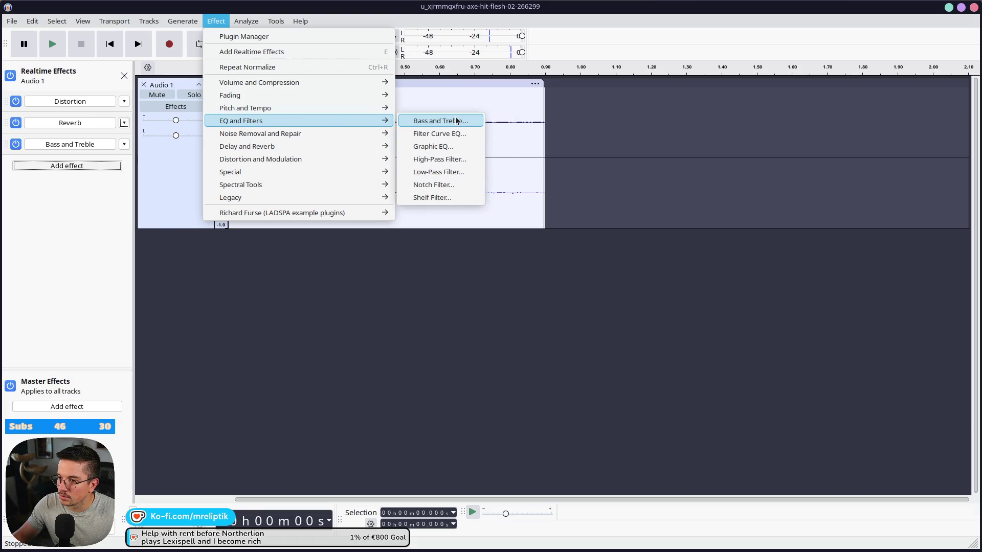
left_click(440, 146)
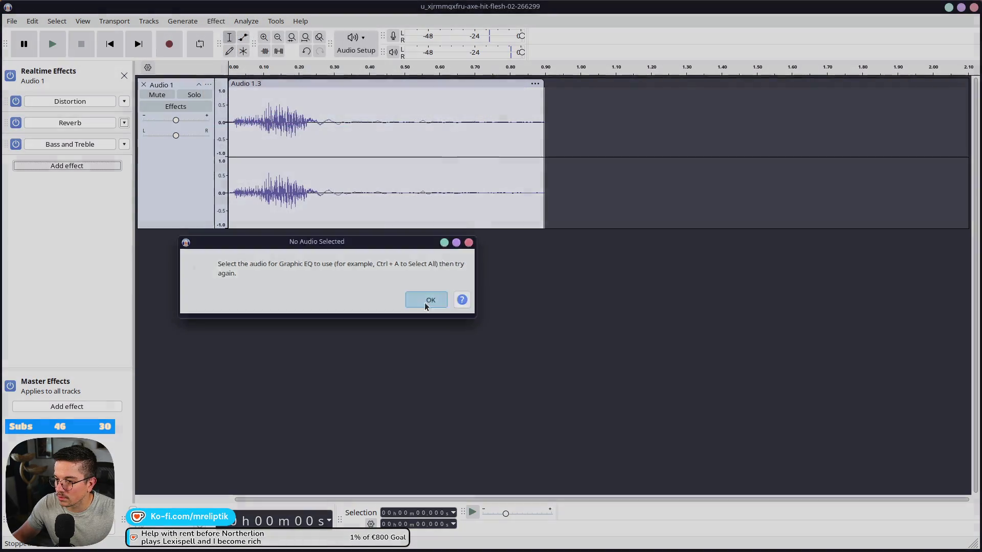
left_click(429, 300)
key("ctrl+a")
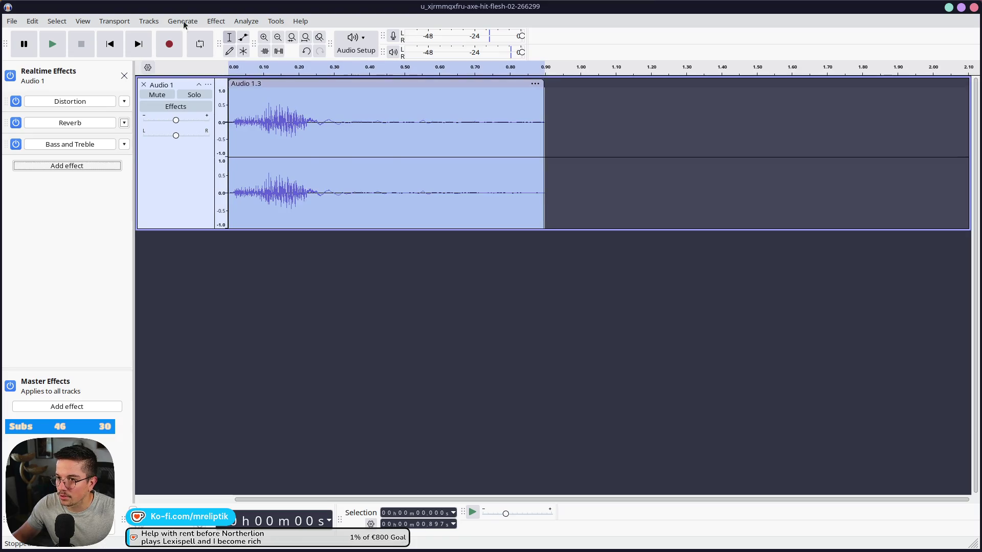
left_click(216, 21)
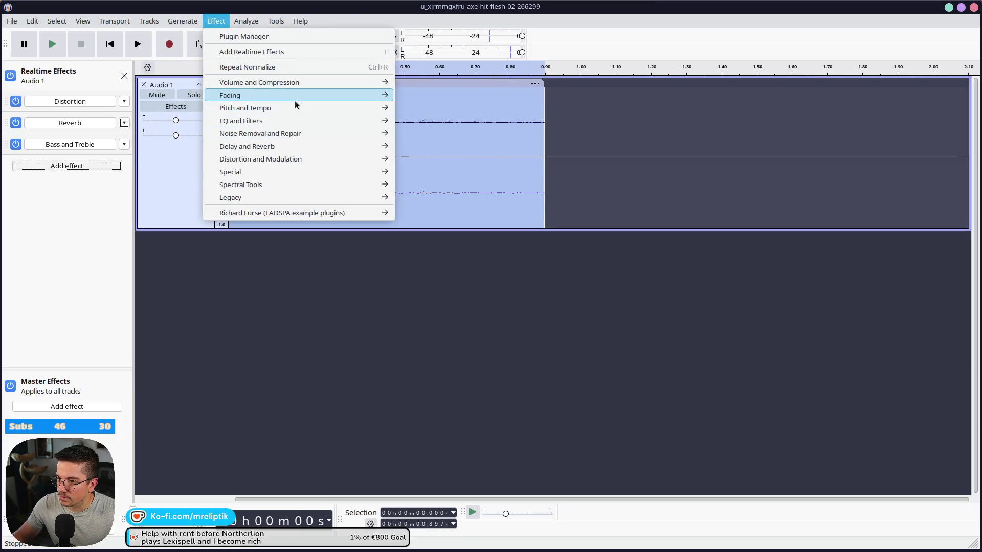
mouse_move(293, 119)
left_click(440, 145)
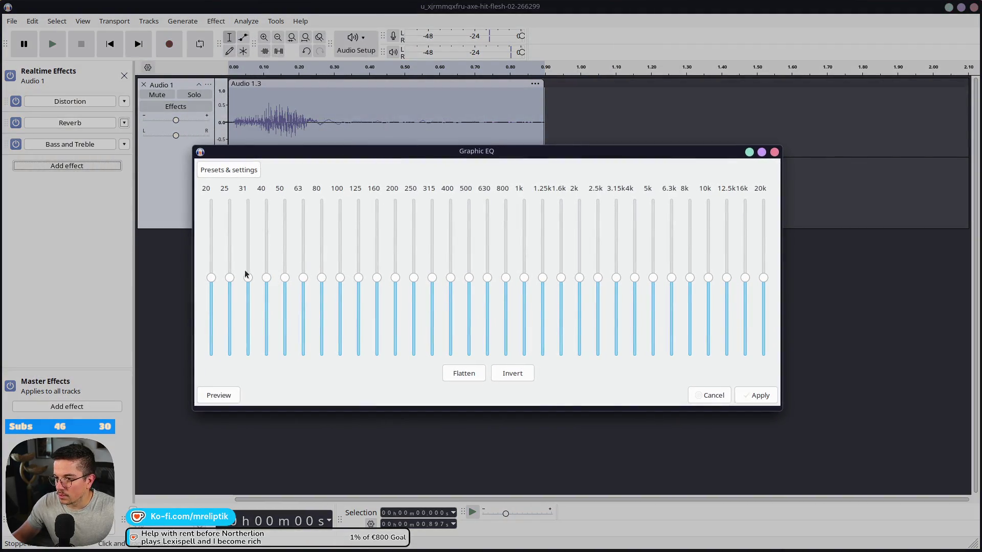
left_click(713, 396)
- Play back the selection and bring up the Export Audio settings
left_click(51, 43)
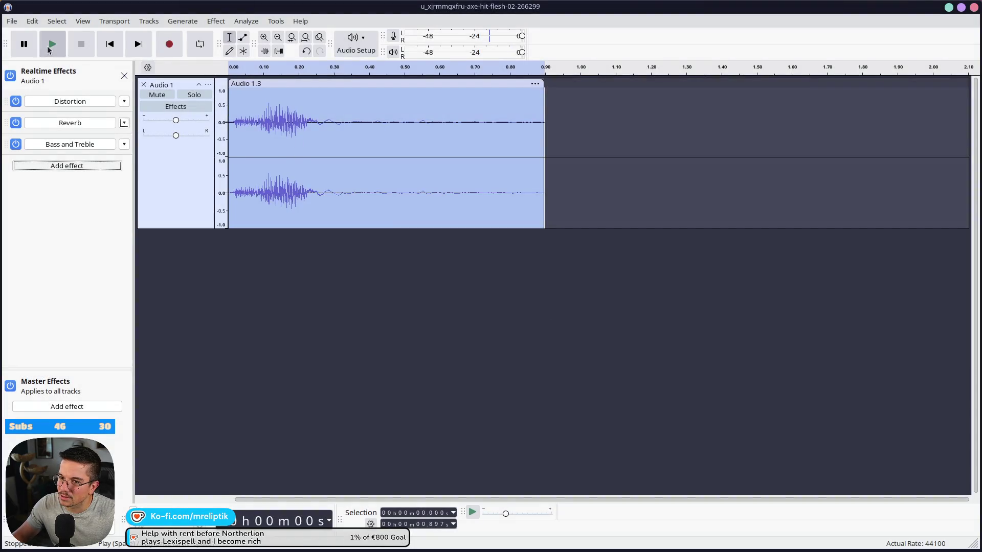
left_click(12, 21)
left_click(62, 91)
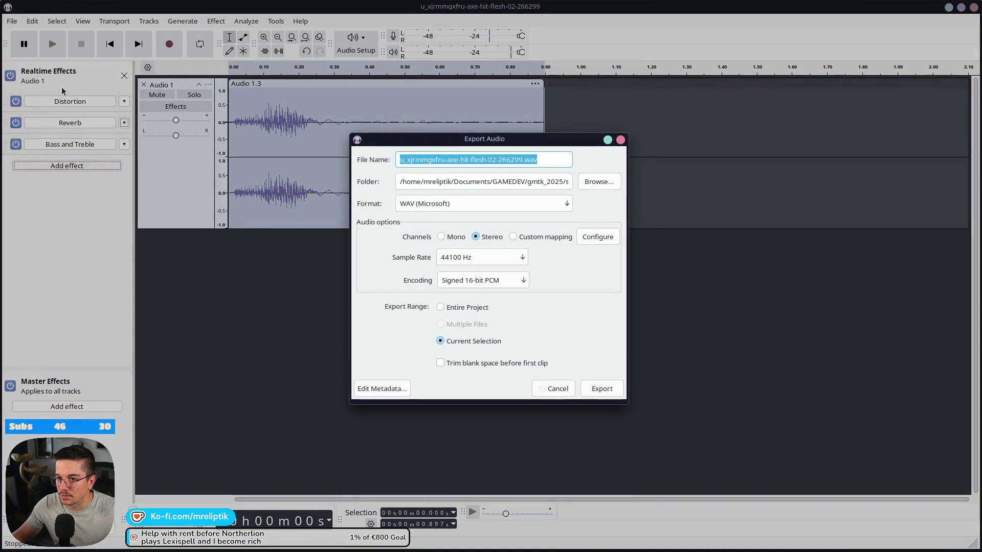
- Save the processed take as grunt.wav in the contract/audio folder, then minimise Audacity
left_click(605, 182)
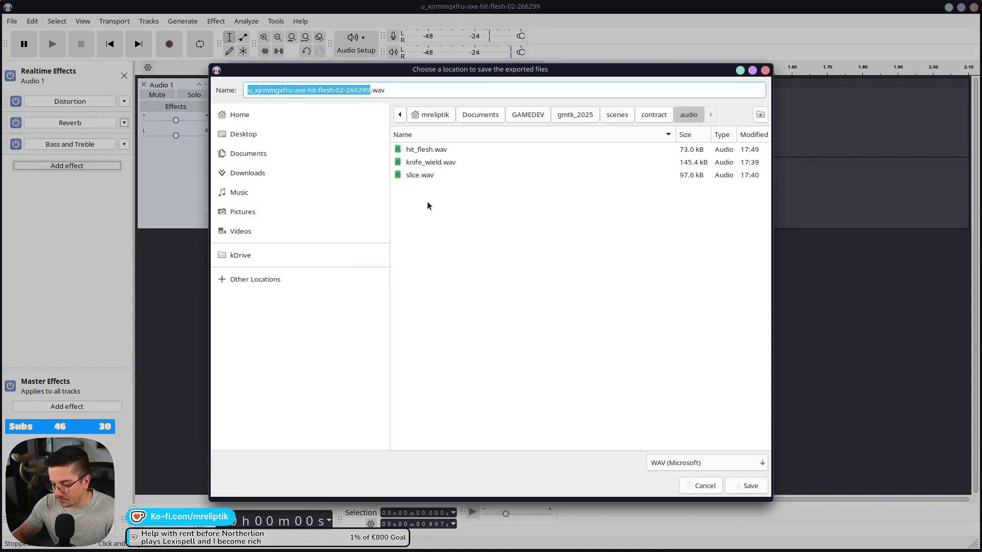
type("grunt")
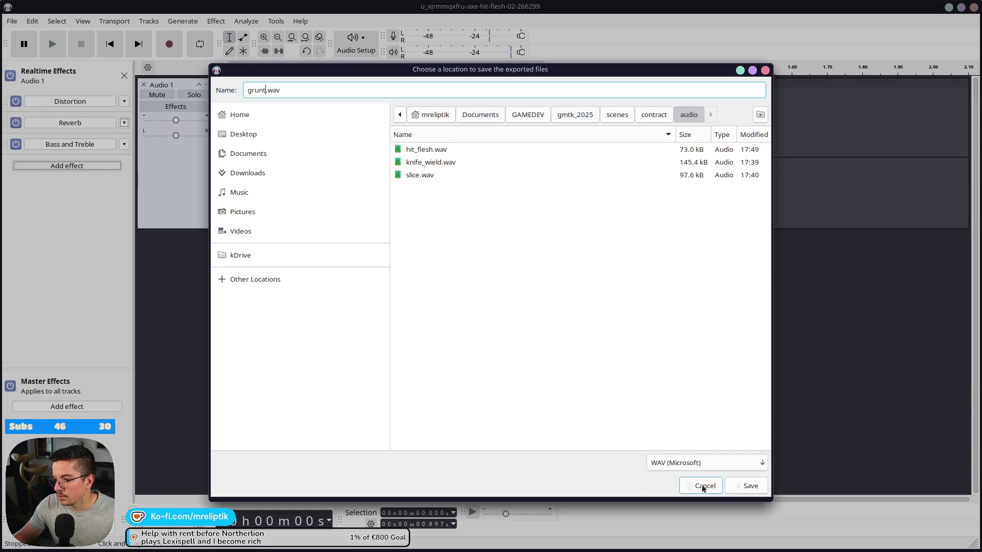
left_click(750, 487)
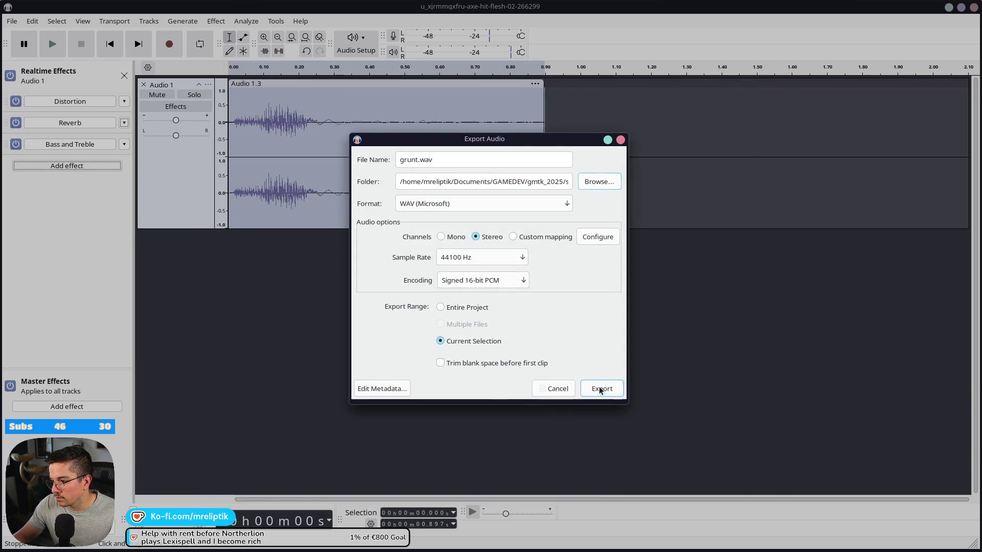
left_click(602, 388)
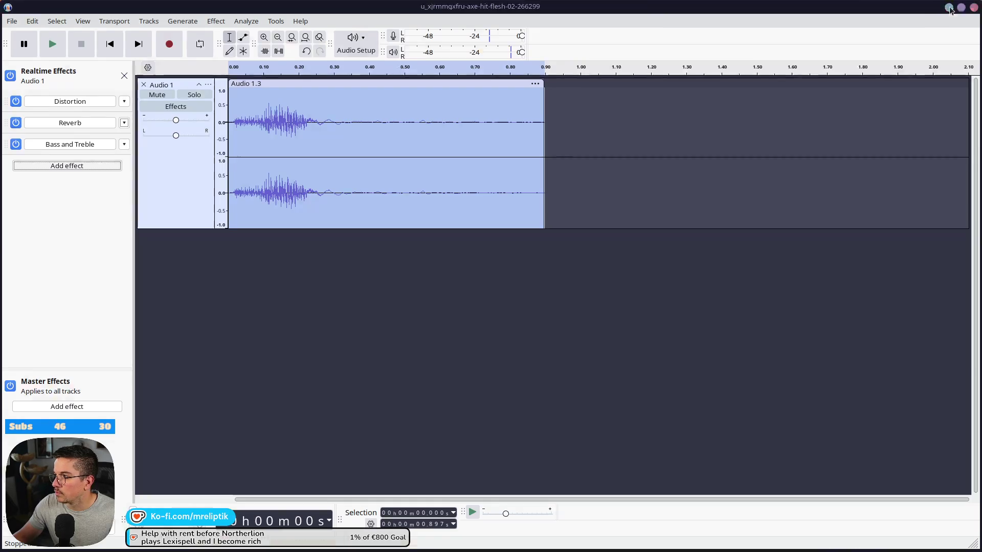
left_click(948, 8)
- Duplicate the Slice sound node and rename the copy Grunt
left_click(66, 241)
key("ctrl+f")
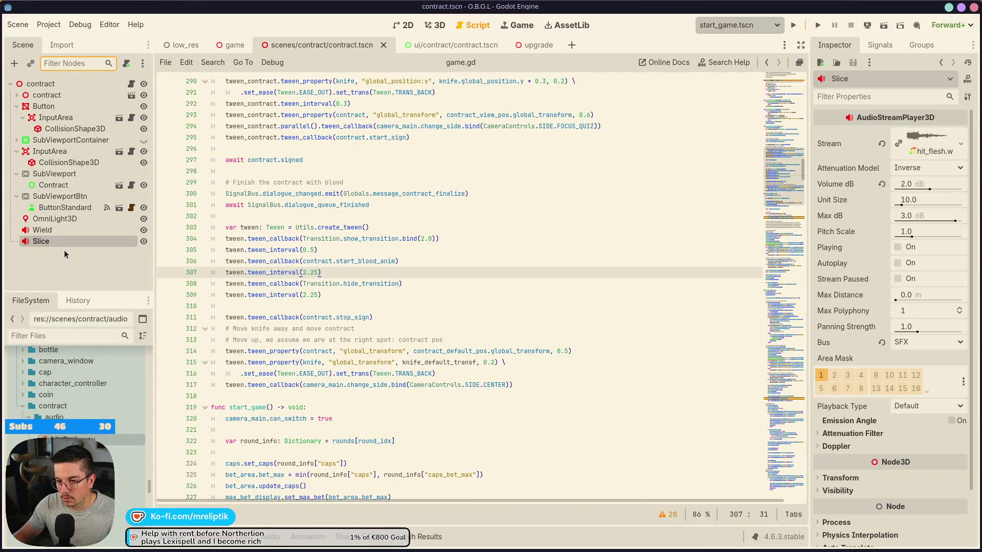
type("d")
left_click(108, 62)
key("ctrl+d")
double_click(64, 254)
type("Grunt")
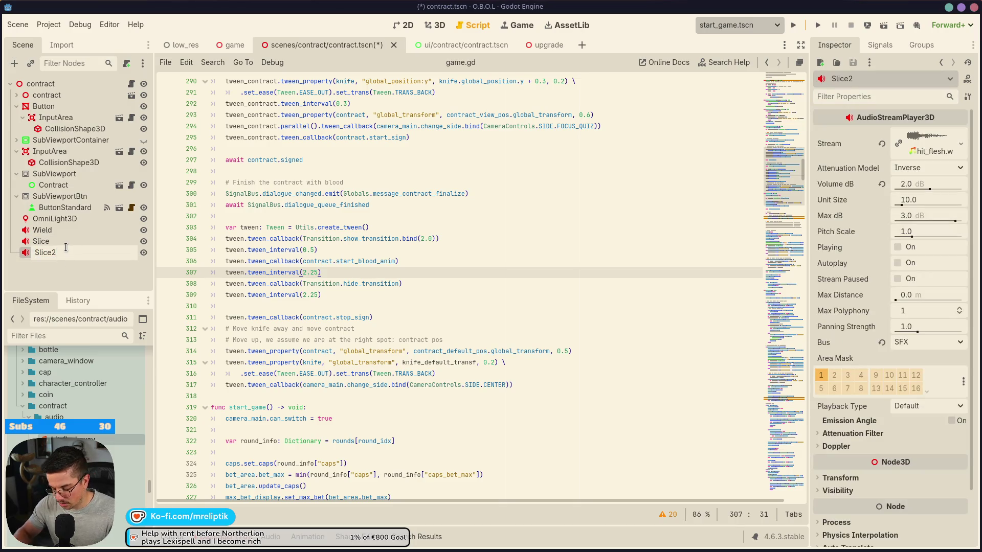
key("Return")
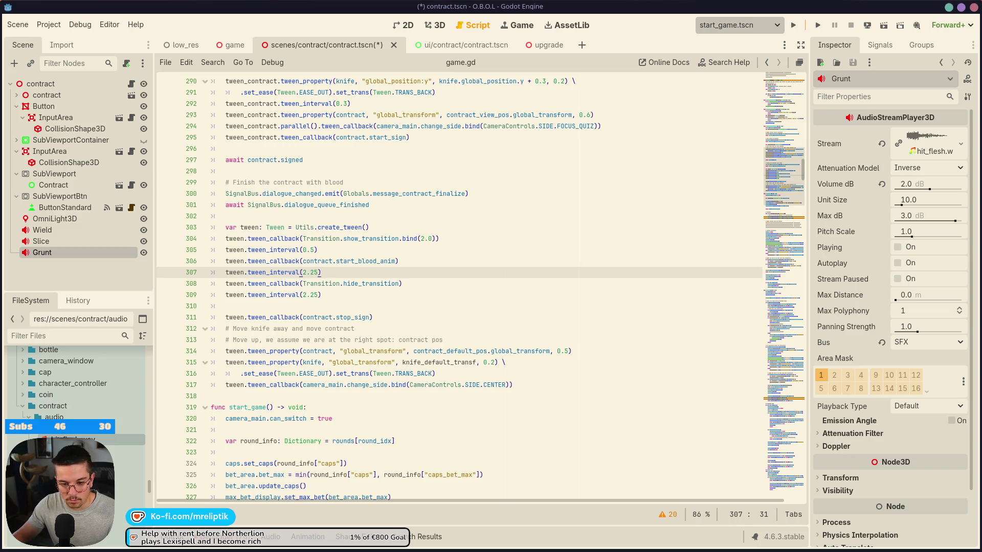
- Assign grunt.wav as the Grunt node's Stream
key("XF86AudioLowerVolume")
left_click(53, 261)
left_click(50, 257)
left_click_drag(72, 438, 888, 149)
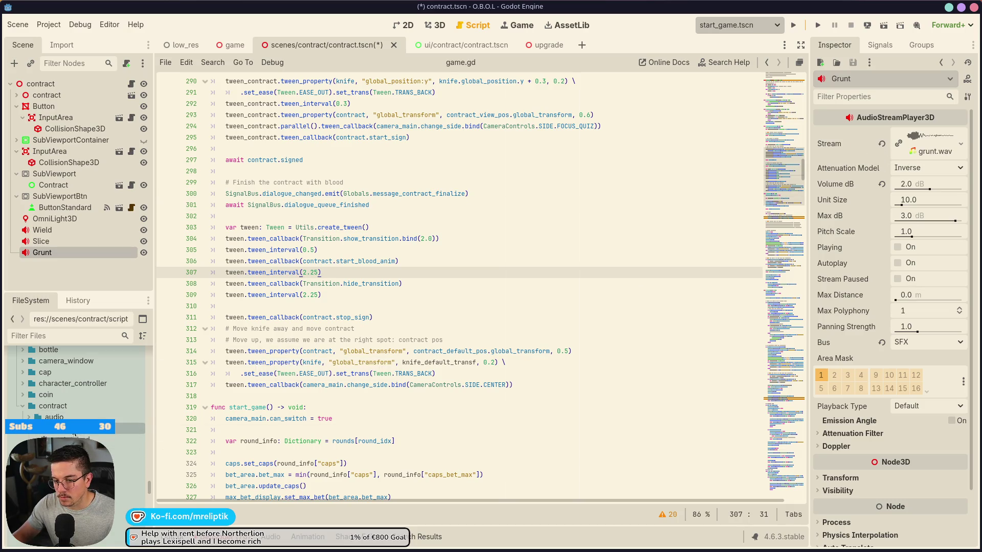
- Disable Loop Mode for grunt.wav, reimport it, save the scene, and reset Grunt's Volume dB to 0
left_click(58, 45)
left_click(115, 250)
left_click(115, 222)
left_click(115, 222)
left_click(117, 251)
left_click(71, 280)
left_click(23, 45)
key("ctrl+s")
left_click(881, 184)
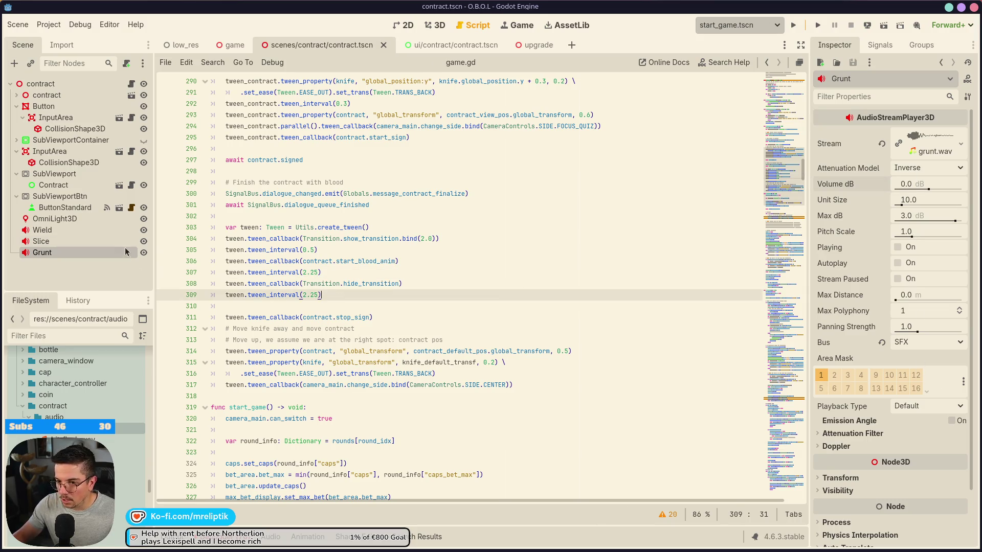
left_click(131, 83)
- Add a grunt.play() line after slice.play() in start_blood_anim and save
left_click(275, 362)
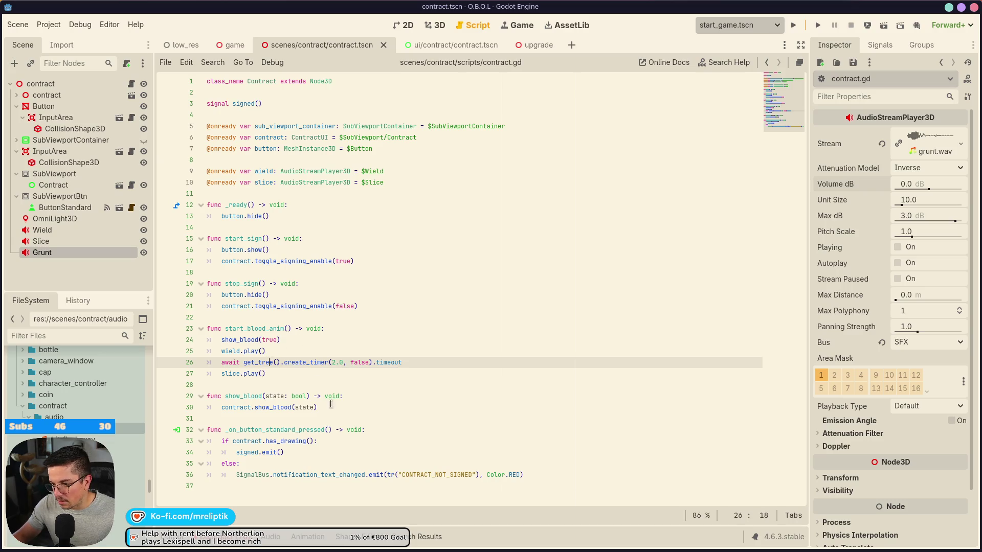
left_click(273, 374)
key("ctrl+shift+d")
double_click(238, 385)
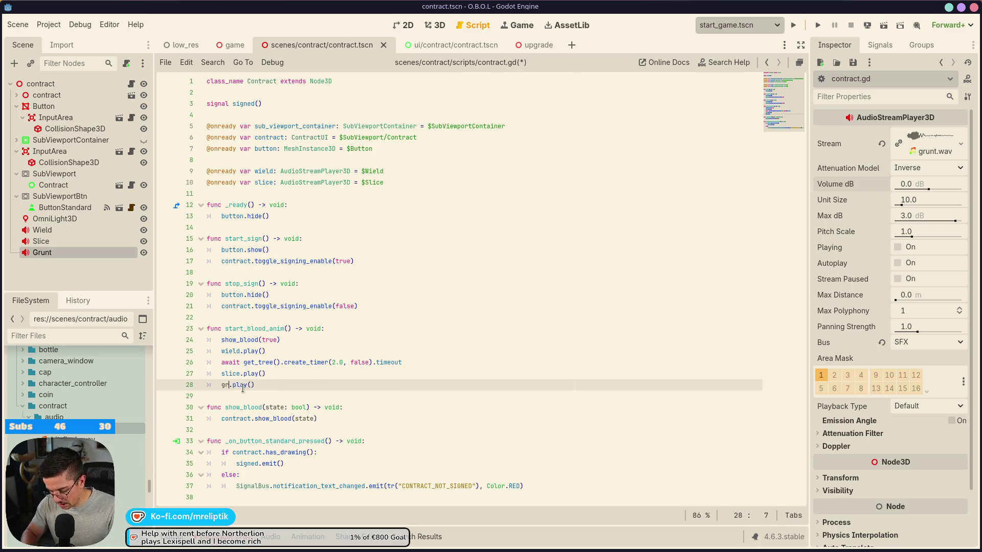
type("grunt")
key("ctrl+s")
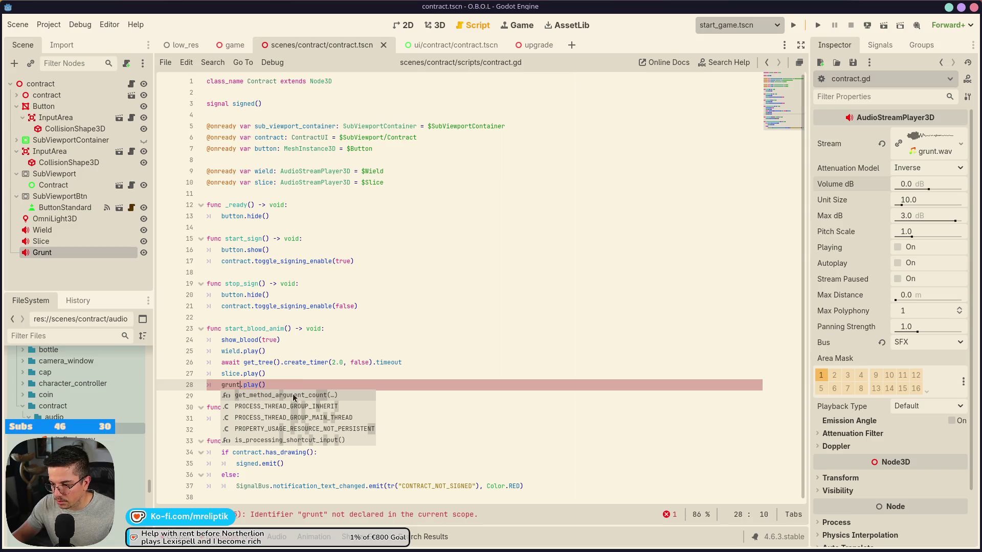
key("Escape")
left_click(312, 195)
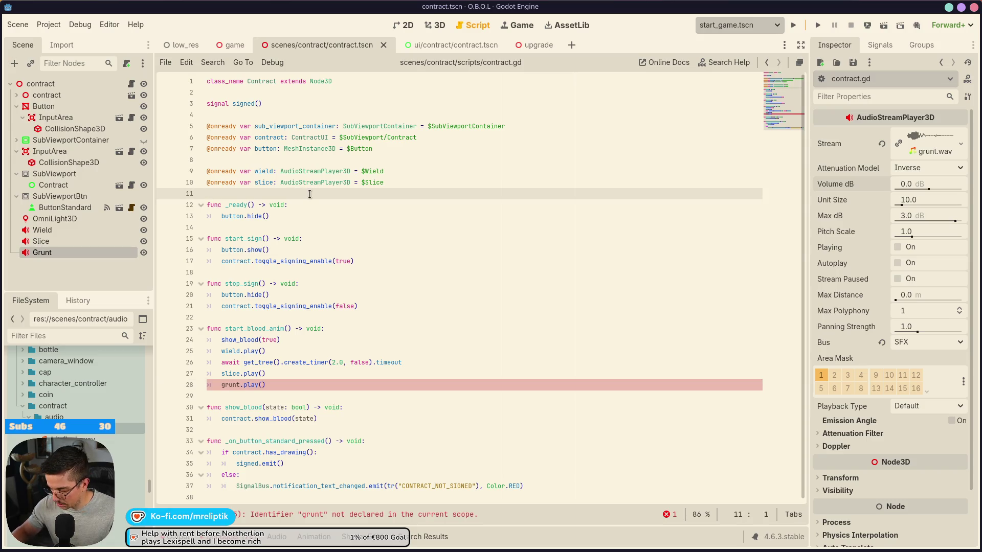
key("Return")
left_click_drag(37, 252, 253, 194)
left_click(273, 172)
left_click(274, 183, "alt")
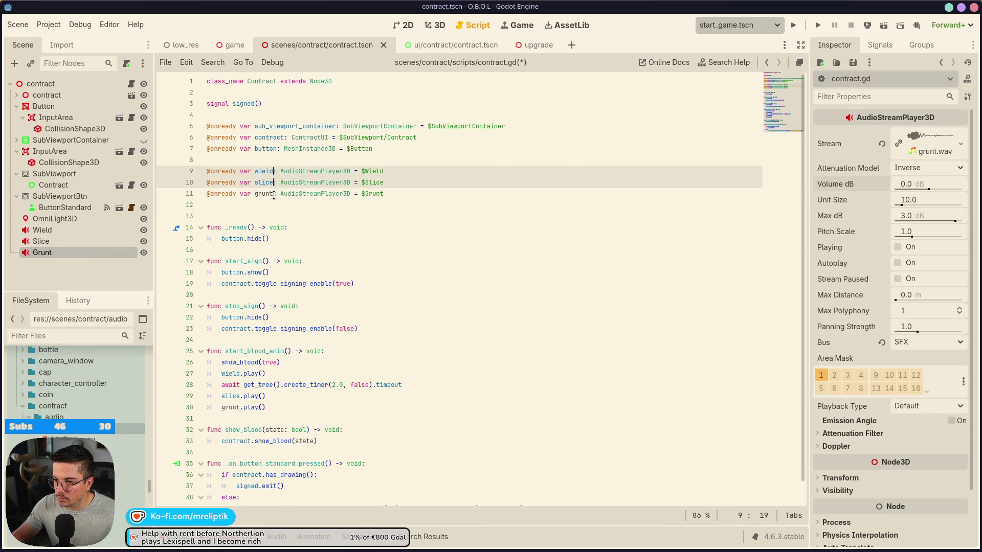
left_click(273, 194, "alt")
type("_sfx")
key("ctrl+s")
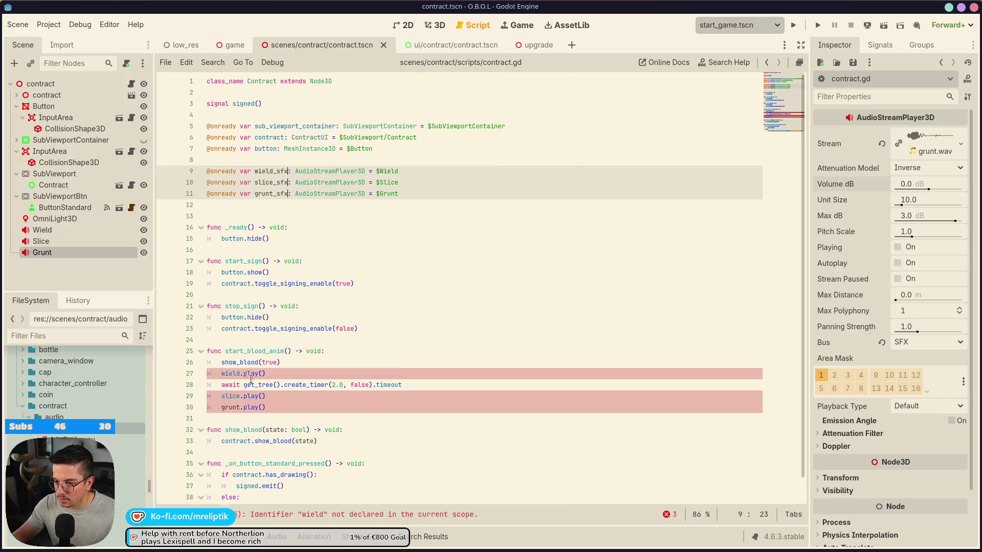
- Append _sfx to the wield, slice and grunt play() calls and save
left_click(238, 374)
left_click(241, 397, "alt")
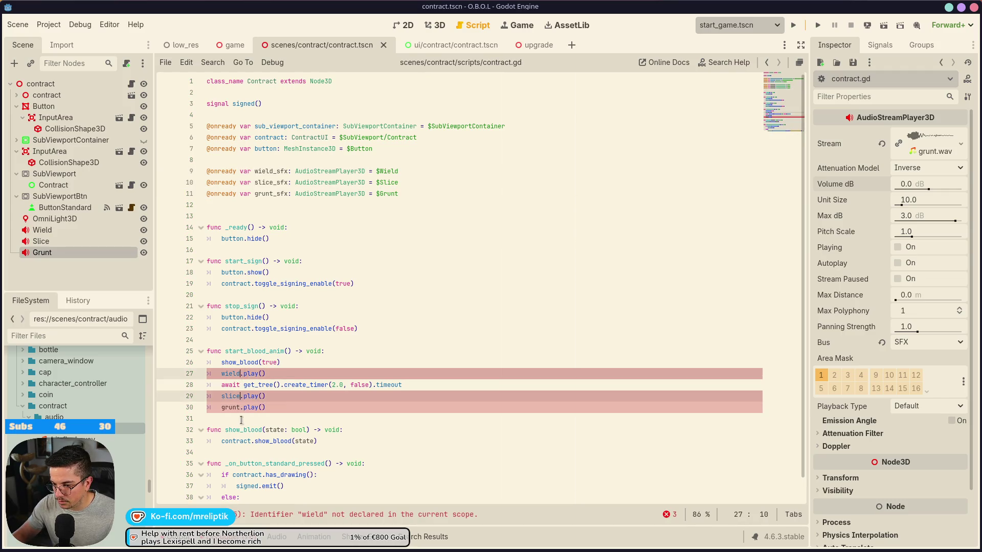
left_click(241, 407, "alt")
type("_sfx")
key("ctrl+s")
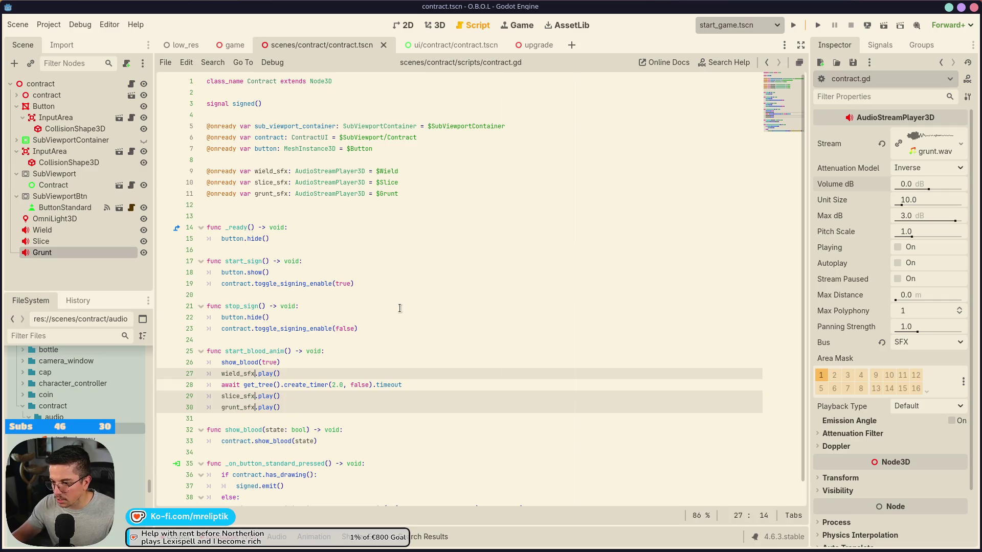
- Set Grunt's Volume dB to -3 and run the game to test the sounds
left_click(401, 306)
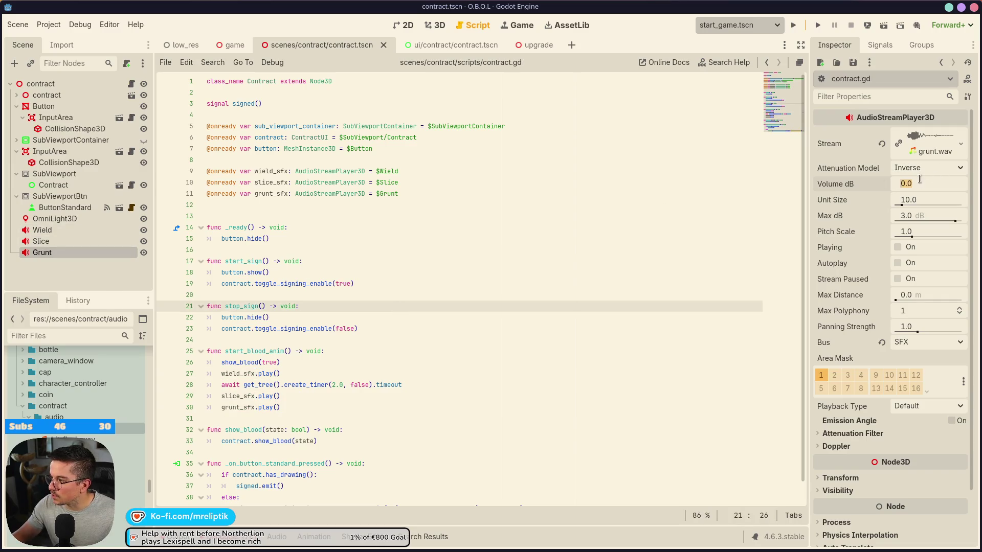
left_click(928, 184)
type("-3")
key("Return")
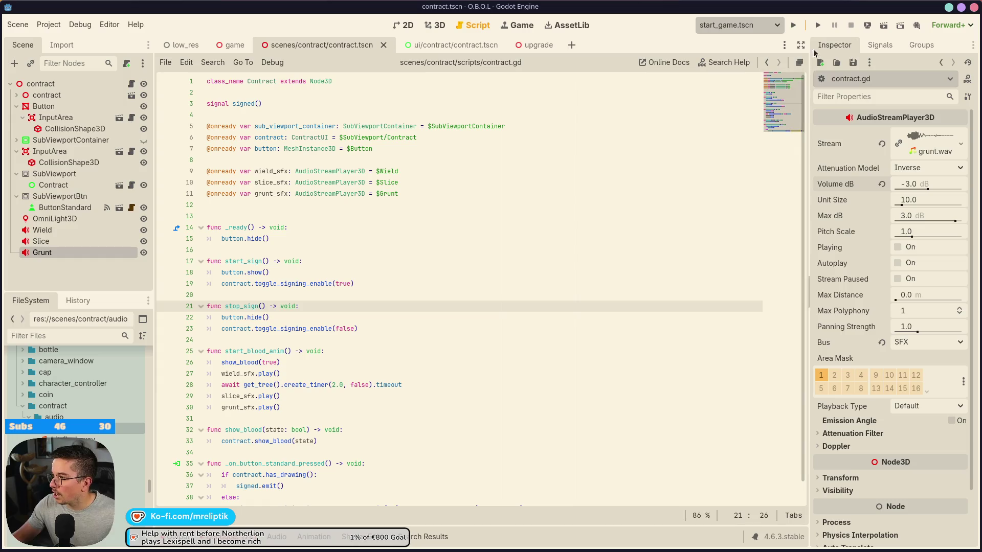
left_click(792, 26)
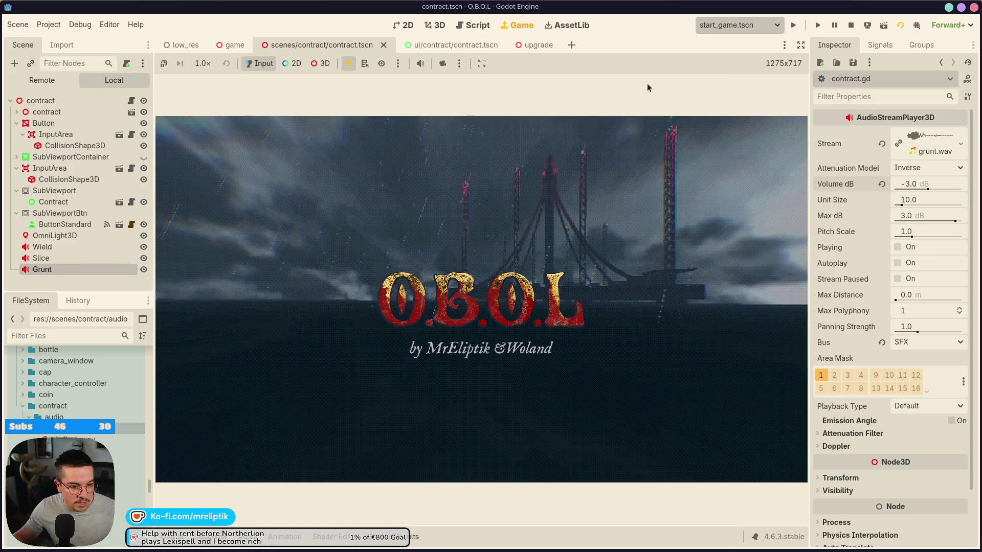
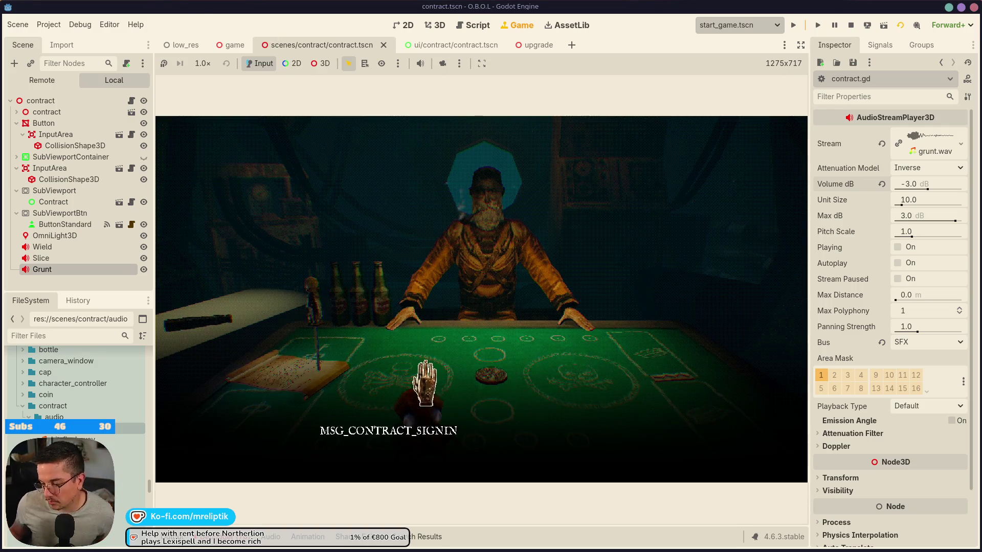
- Zoom into the contract in the running game, maximize the view, sign, continue, then restore the docks
left_click(404, 394)
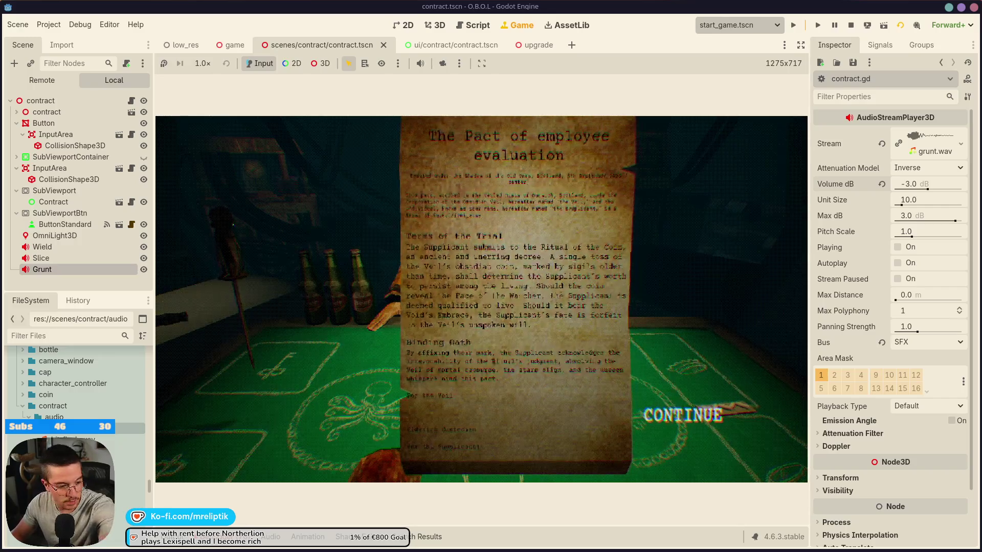
mouse_move(373, 353)
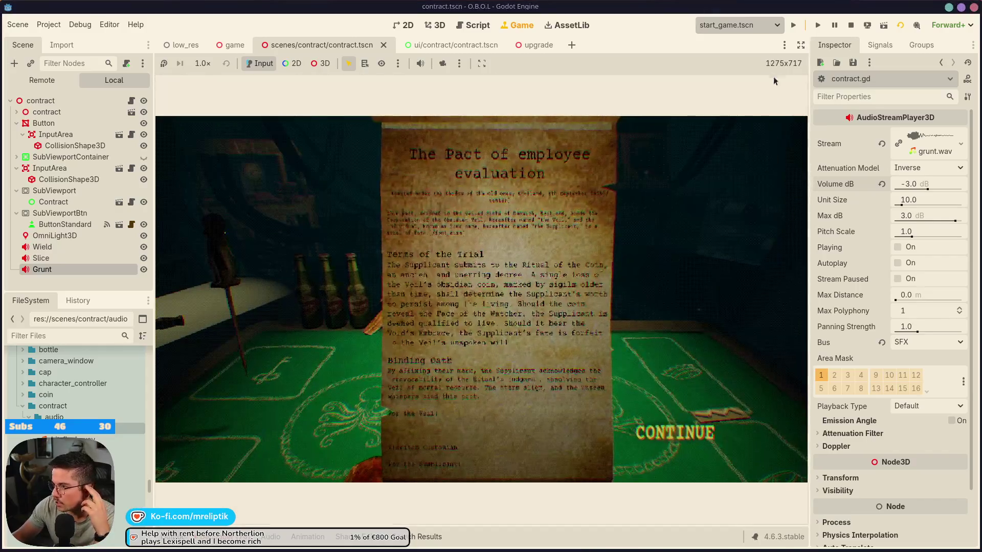
left_click(801, 46)
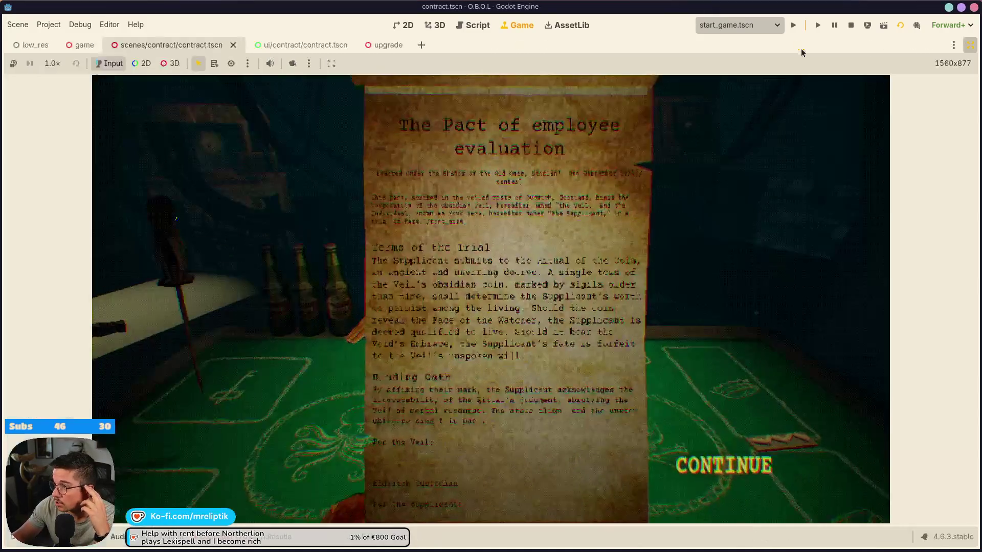
left_click(481, 450)
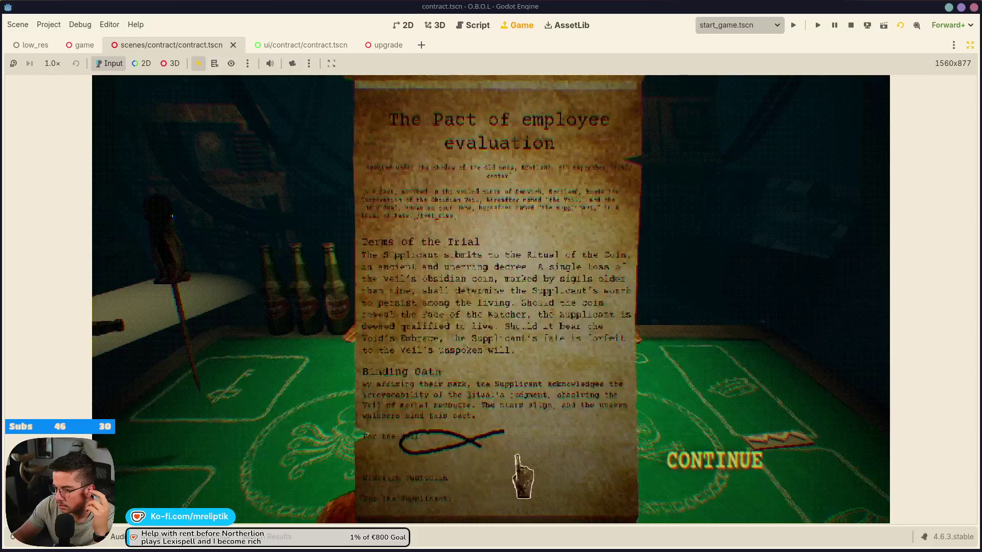
left_click(710, 452)
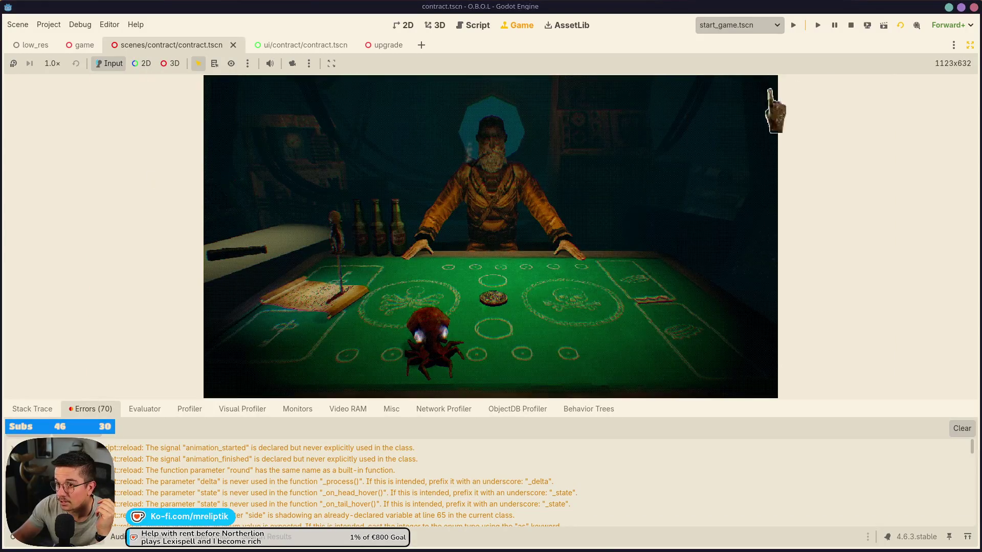
left_click(969, 47)
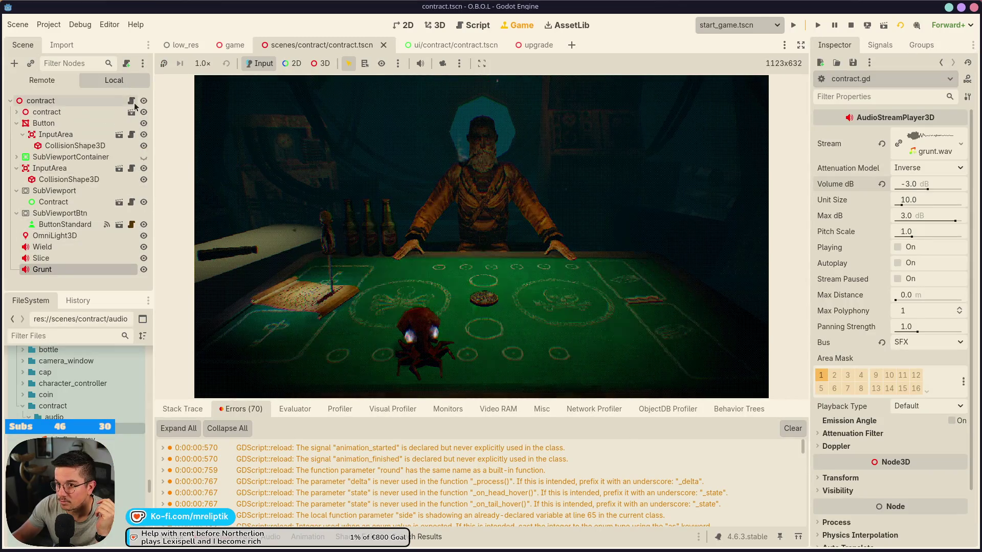
- Preview the Grunt sound and inspect the grunt_sfx play call on line 30 of contract.gd
left_click(897, 247)
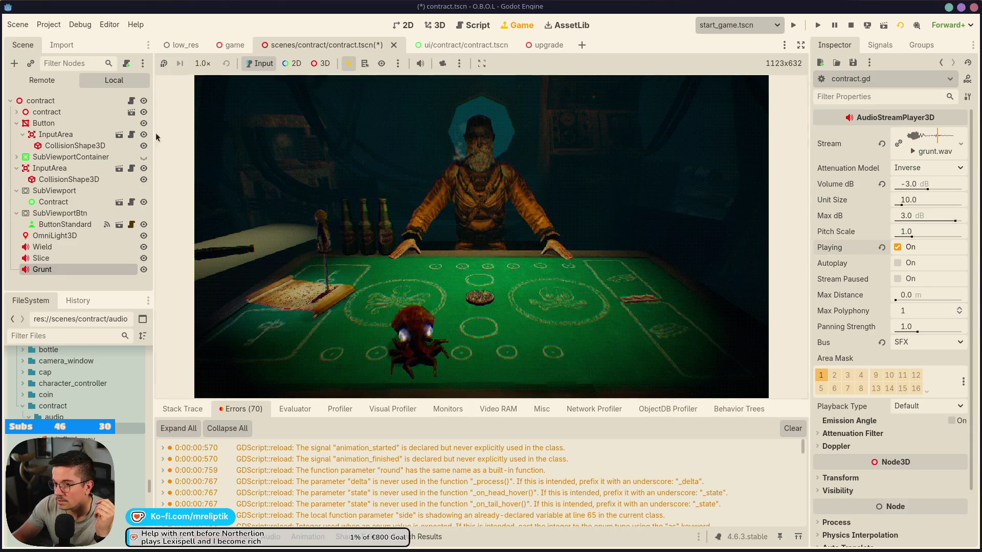
left_click(131, 101)
scroll(327, 296, "down", 5)
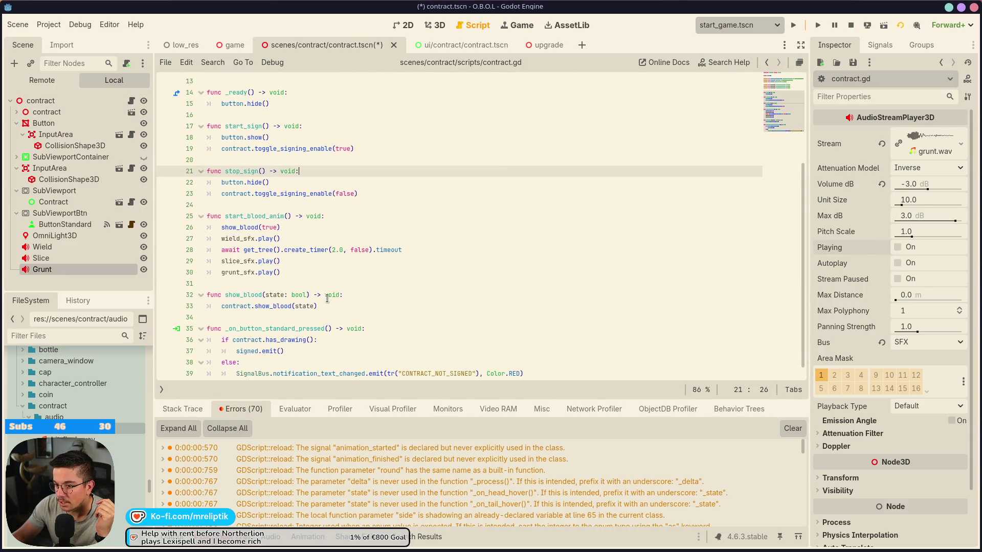
left_click(225, 261)
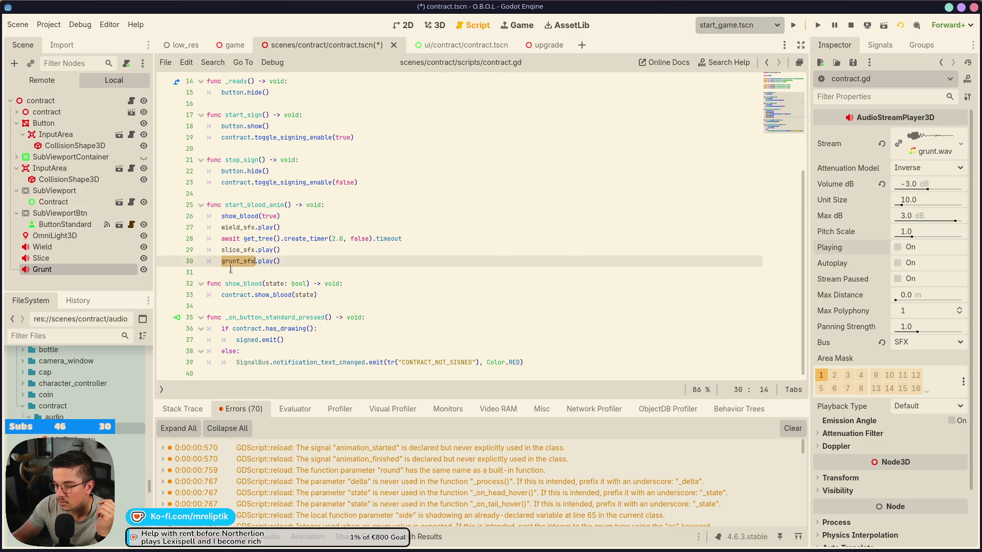
- Review the blood-animation code again, then save the scene and relaunch the game
scroll(353, 285, "up", 4)
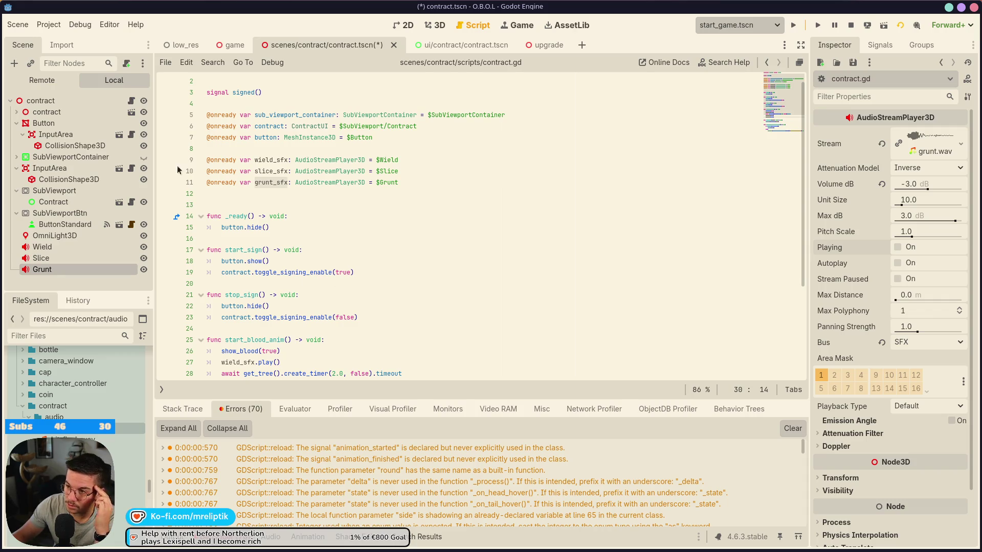
scroll(362, 160, "down", 3)
left_click(794, 26)
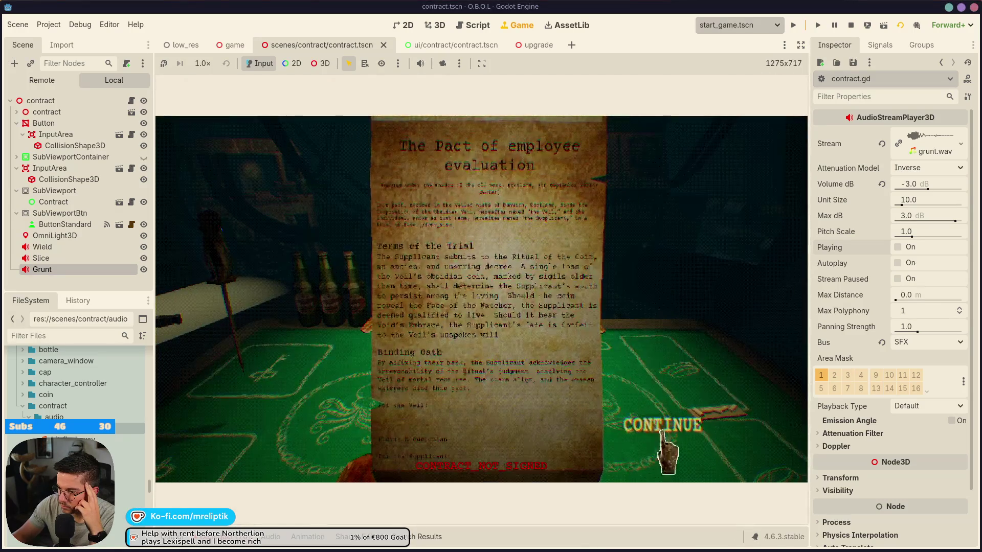
- Try CONTINUE unsigned, then draw a signature on the signature line and continue
left_click(613, 418)
left_click_drag(489, 409, 557, 435)
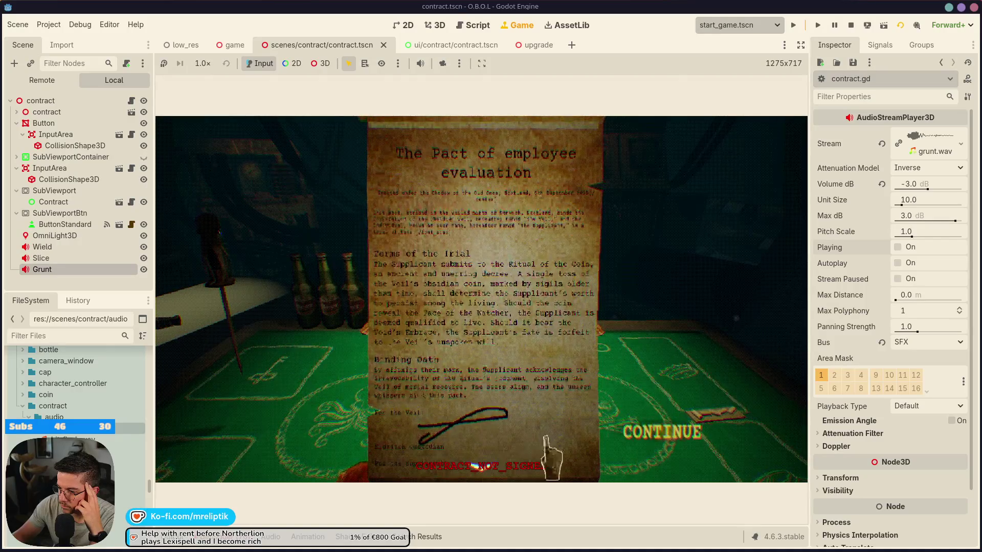
left_click(657, 442)
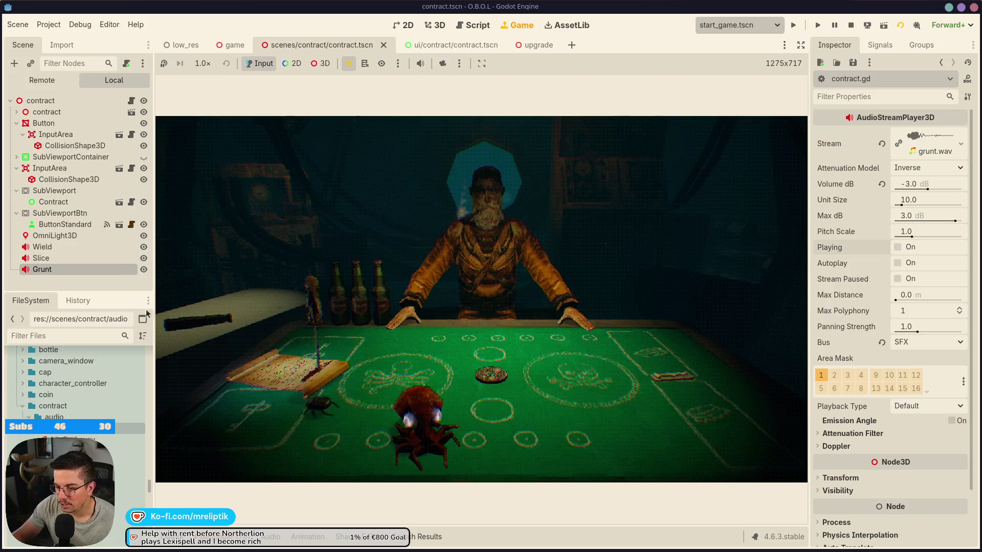
- Review the Debugger's error list, hide it, and switch back to the scene editor
key("alt+d")
scroll(492, 460, "down", 10)
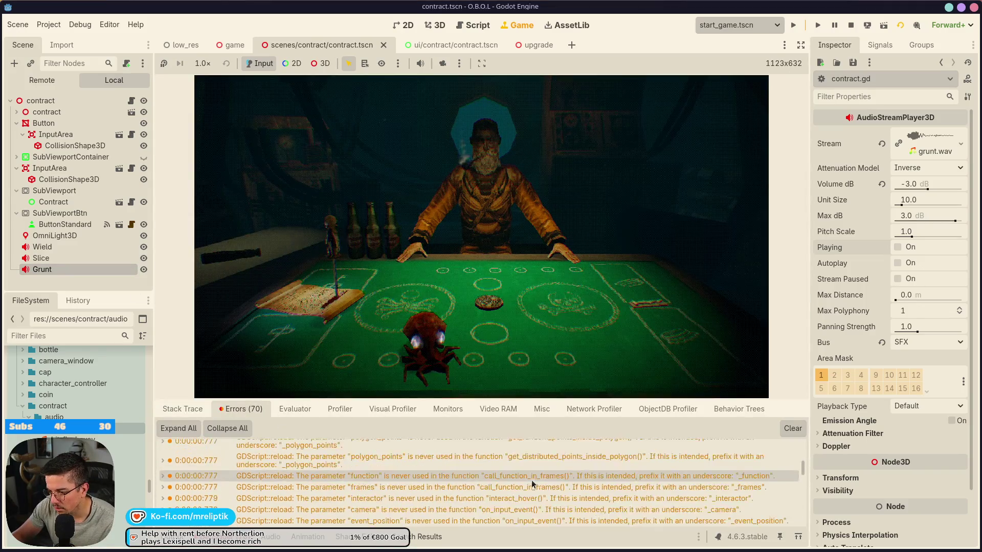
scroll(496, 476, "down", 10)
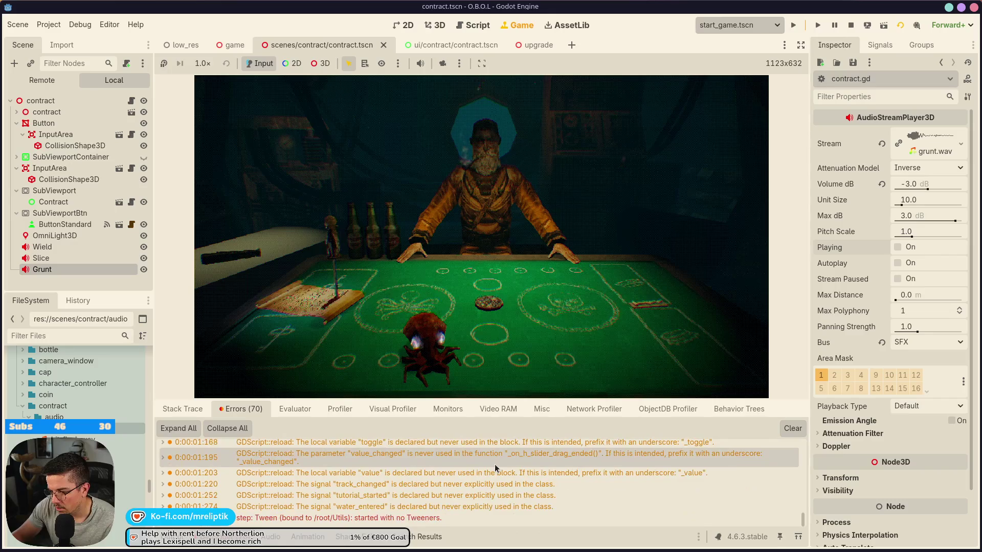
key("alt+d")
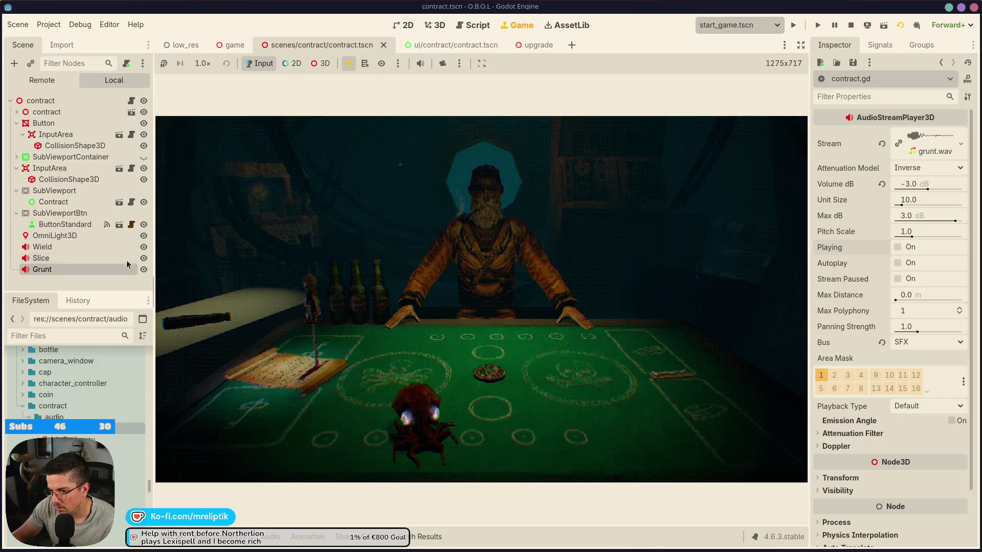
left_click(407, 25)
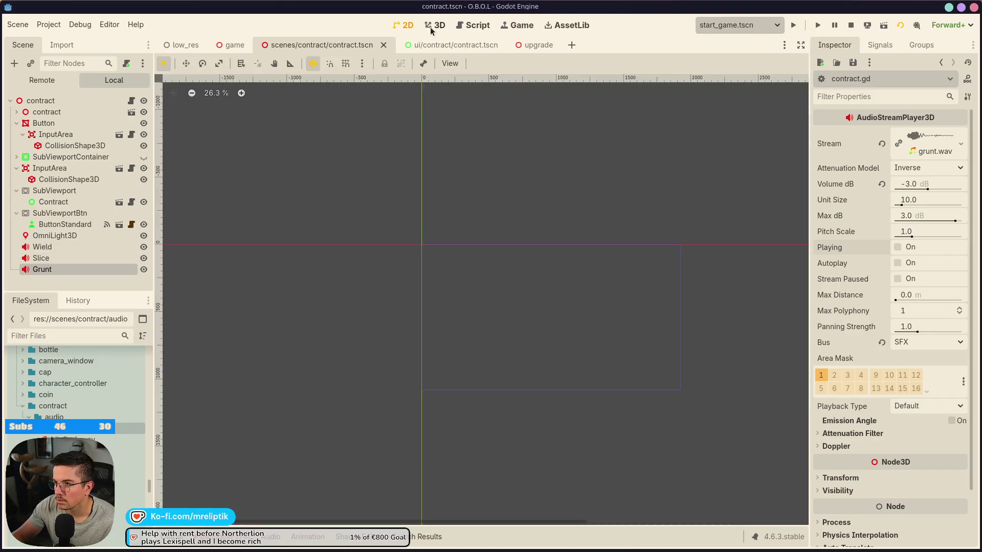
- In the 3D view, reset Grunt's volume to 0 dB, preview it, and save the scene
left_click(435, 26)
left_click(877, 185)
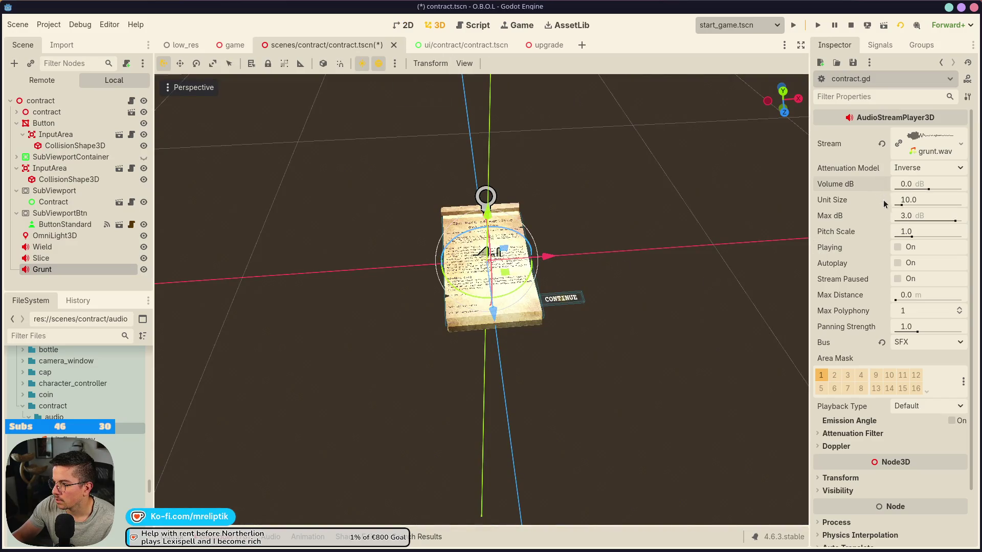
left_click(896, 247)
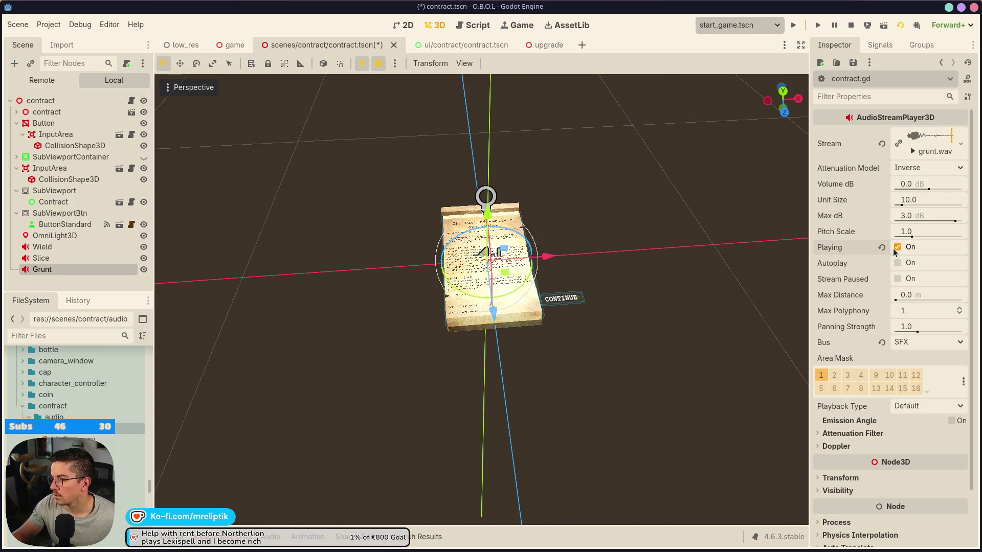
key("ctrl+s")
- Open contract.gd and check the grunt_sfx variable on line 11
mouse_move(683, 292)
left_mouse_down()
mouse_move(506, 287)
mouse_move(491, 406)
mouse_move(500, 374)
left_mouse_up()
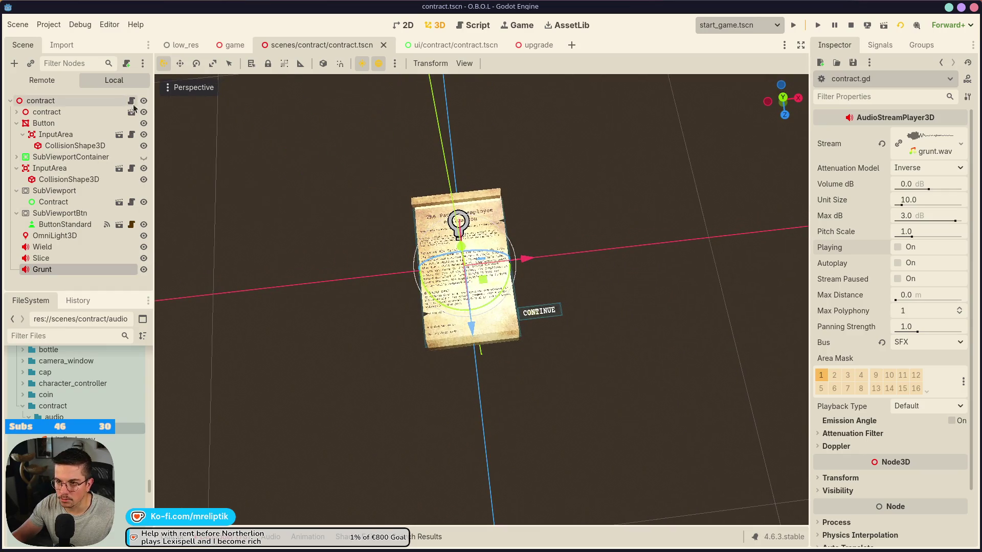
left_click(132, 100)
double_click(272, 184)
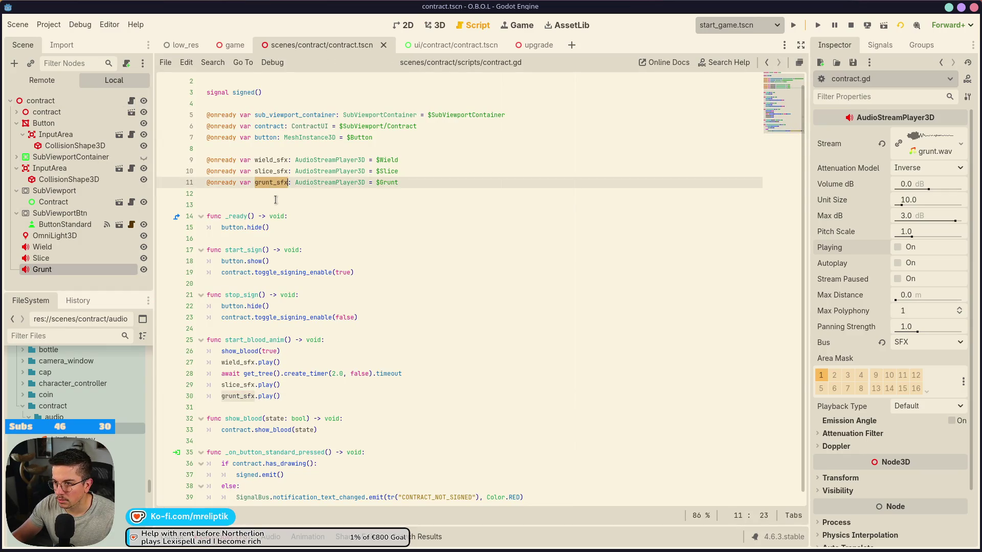
- Check which node $Grunt refers to, selecting the Slice and Grunt nodes, and save the scene
double_click(388, 183)
double_click(87, 256)
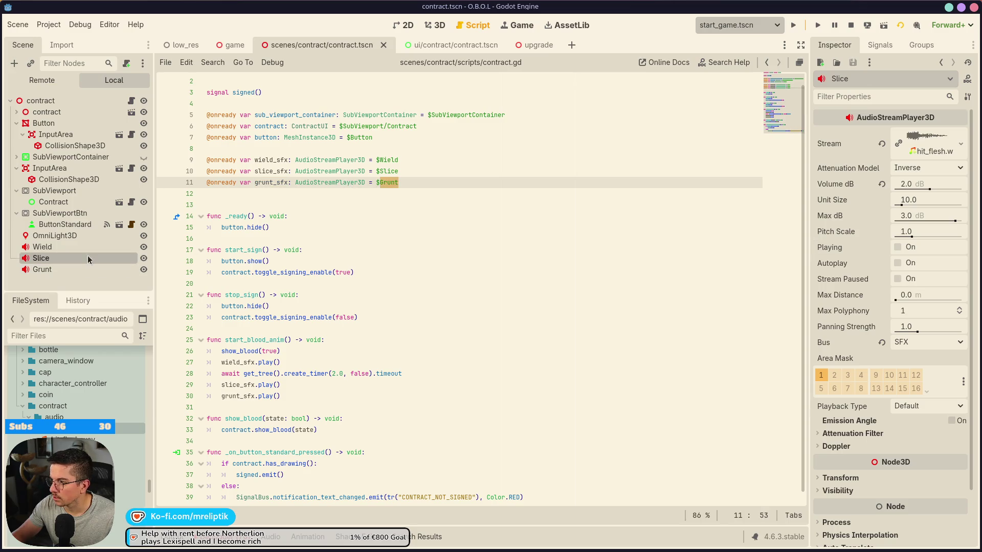
double_click(41, 270)
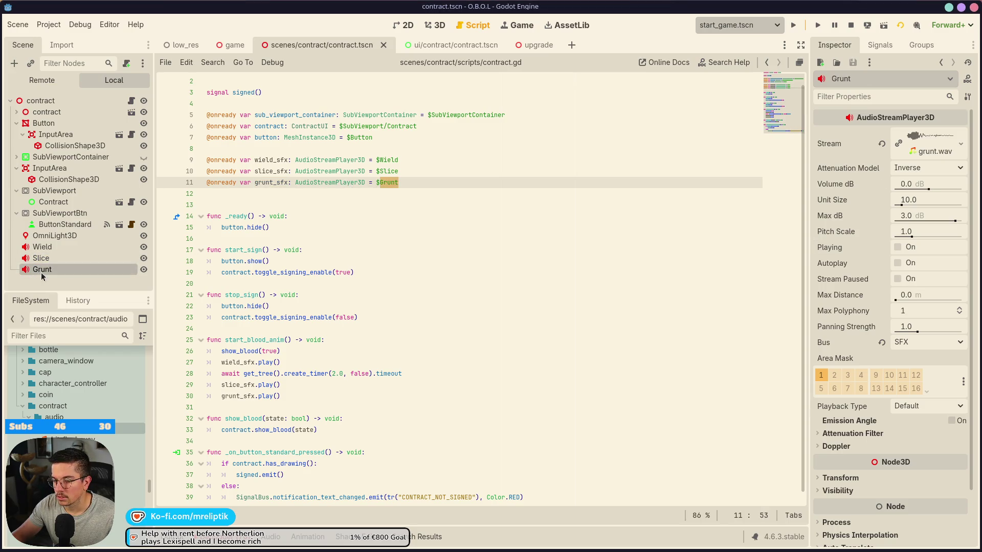
key("Return")
key("ctrl+s")
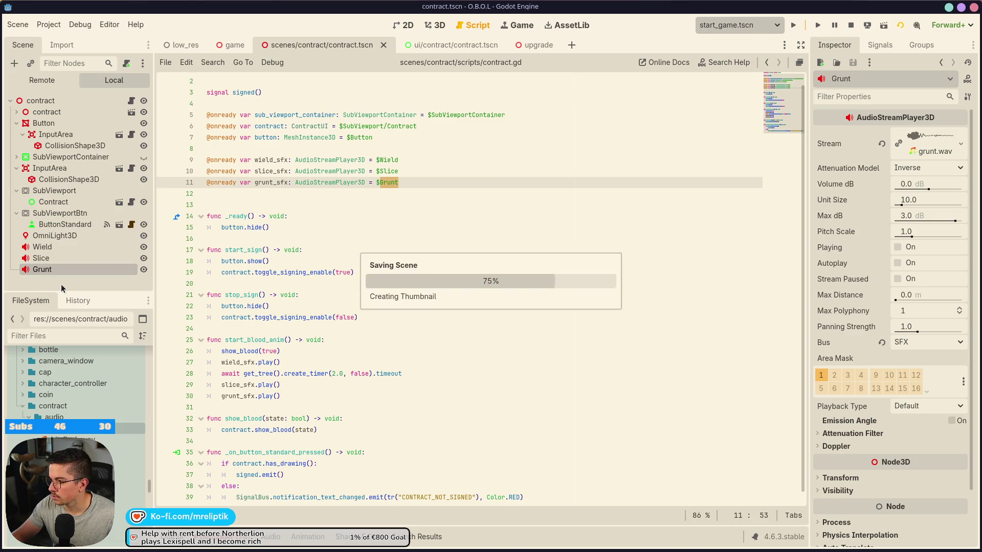
- Inspect the await and grunt_sfx play lines in the blood animation code
mouse_move(510, 551)
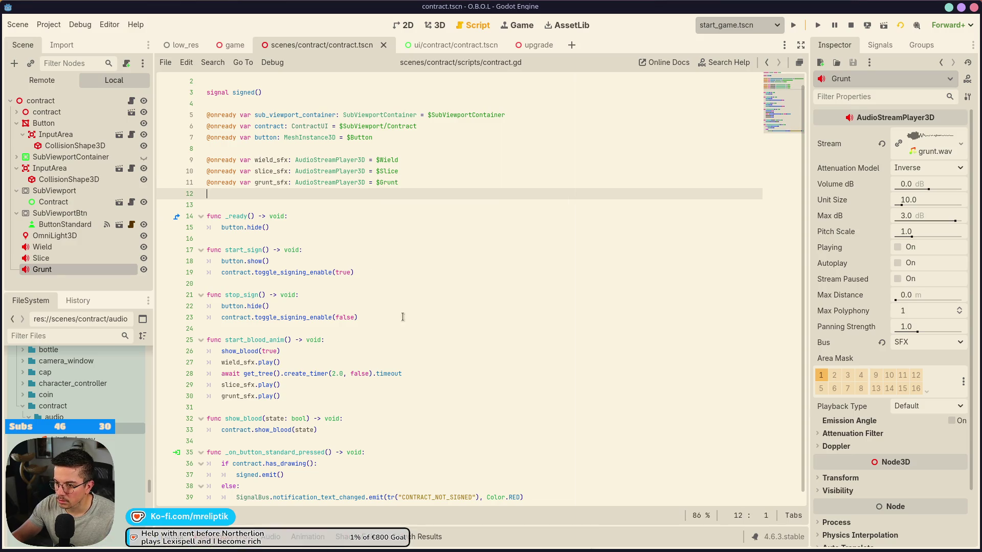
scroll(401, 334, "down", 1)
left_click(238, 367)
double_click(238, 375)
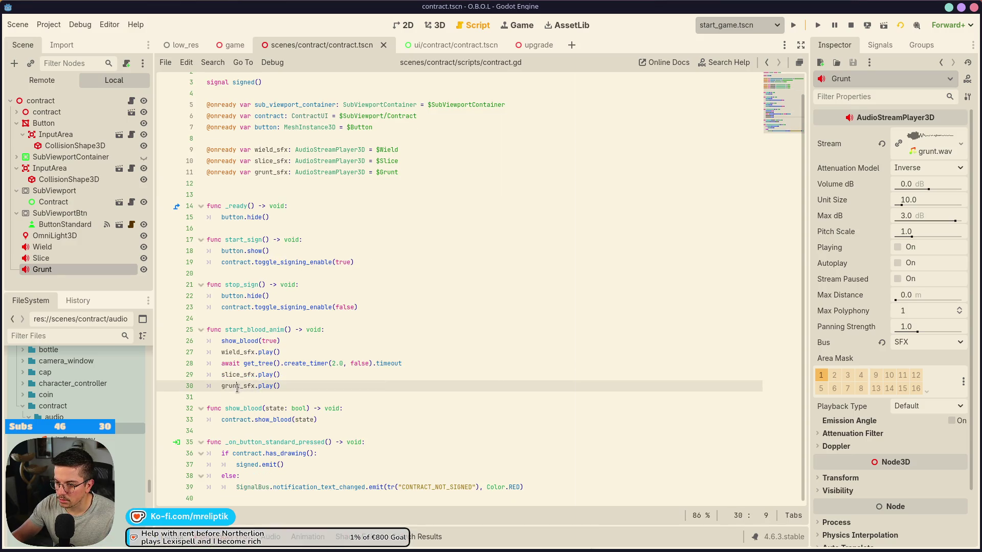
double_click(237, 386)
left_click(290, 387)
- Preview the Slice hit sound, then reselect the Grunt node
left_click(92, 259)
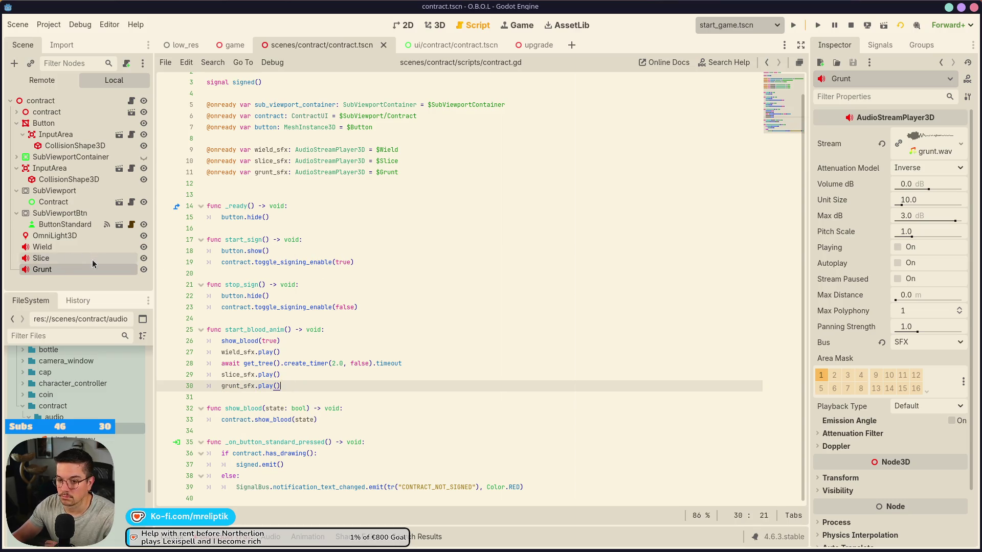
left_click(896, 248)
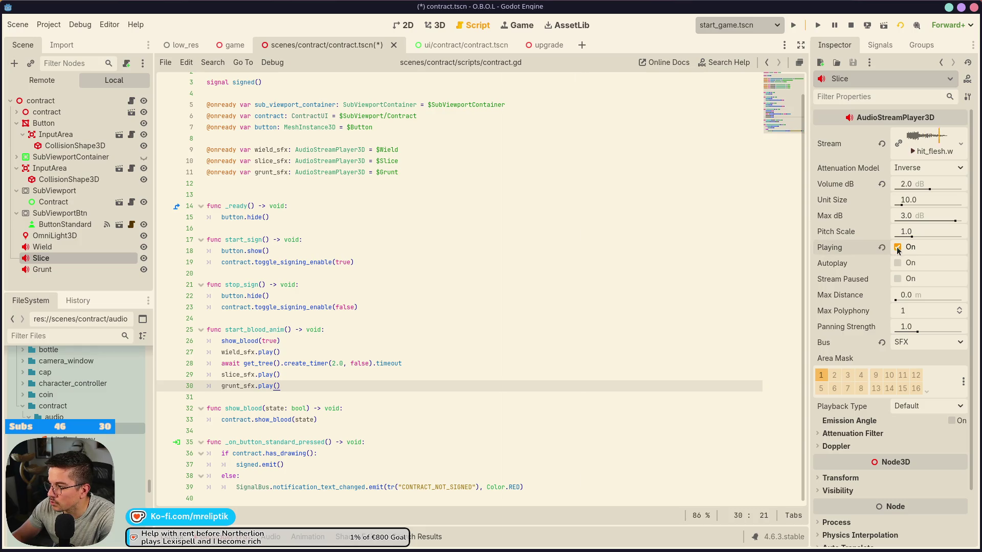
left_click(75, 271)
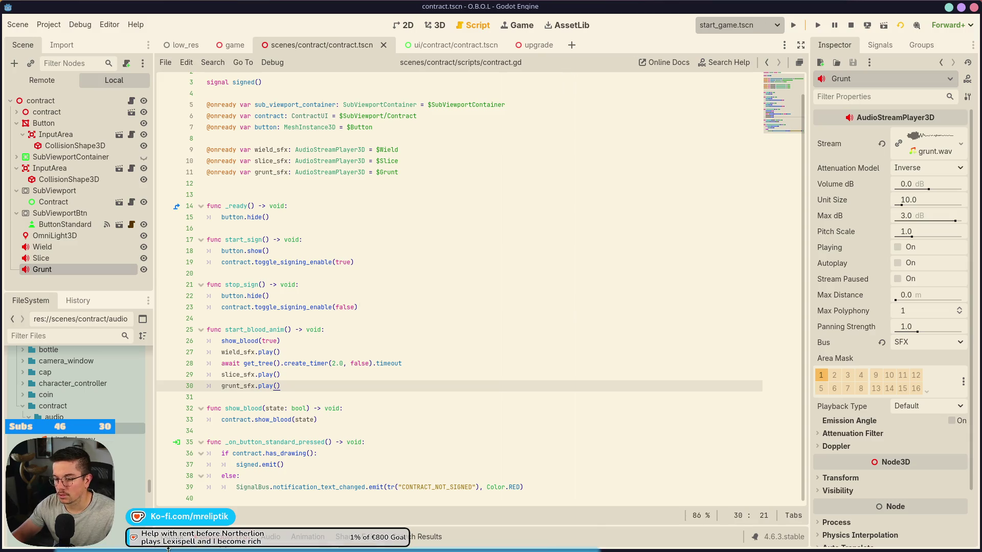
- Close the Audacity audio editor without saving its project
key("alt+Tab")
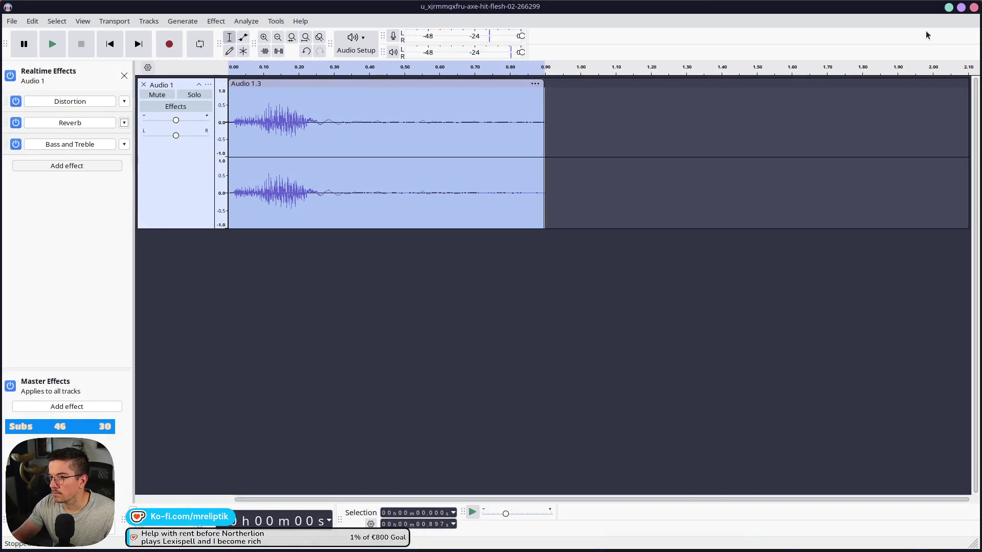
mouse_move(224, 550)
left_click(974, 7)
left_click(462, 311)
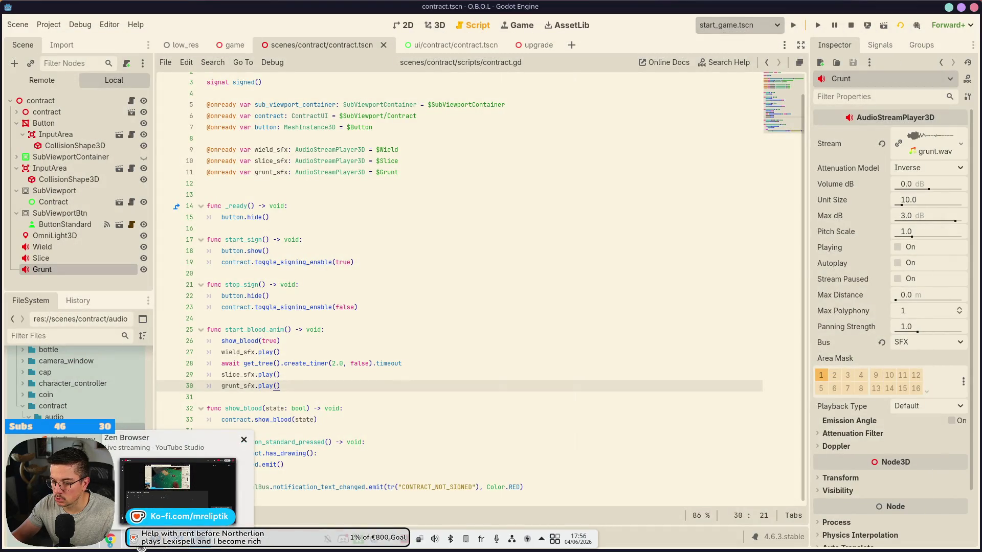
- Save, then open the ui/contract/contract.tscn scene
left_click(399, 267)
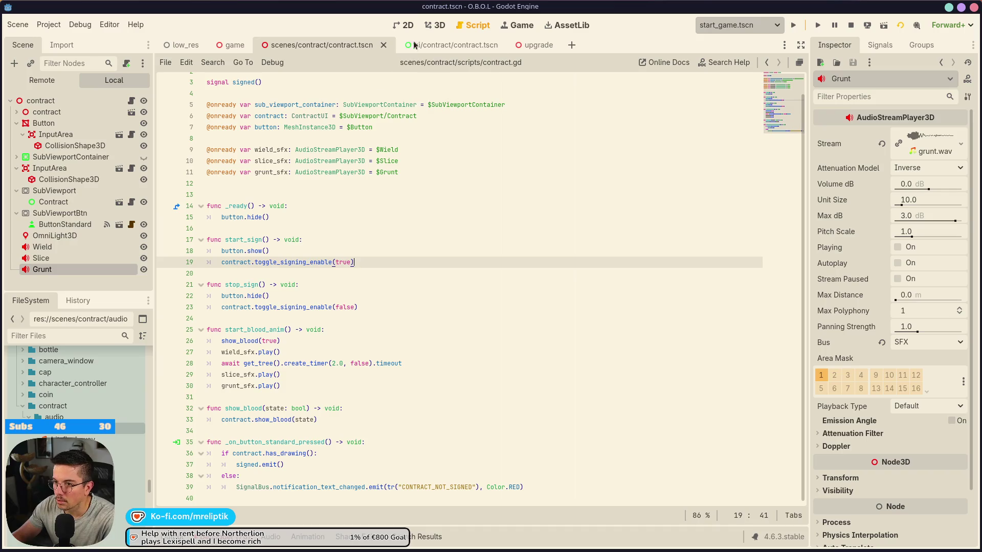
key("ctrl+s")
left_click(401, 28)
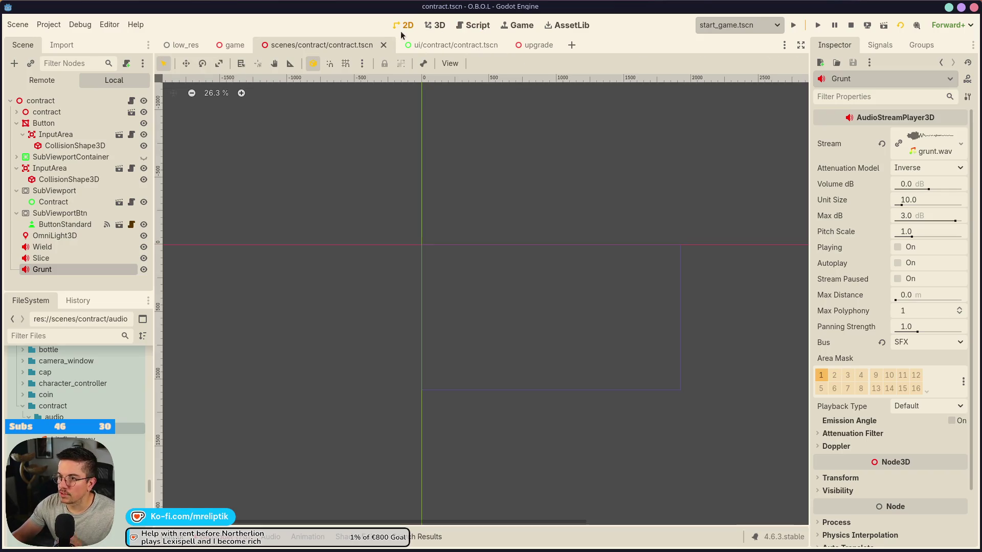
left_click(434, 27)
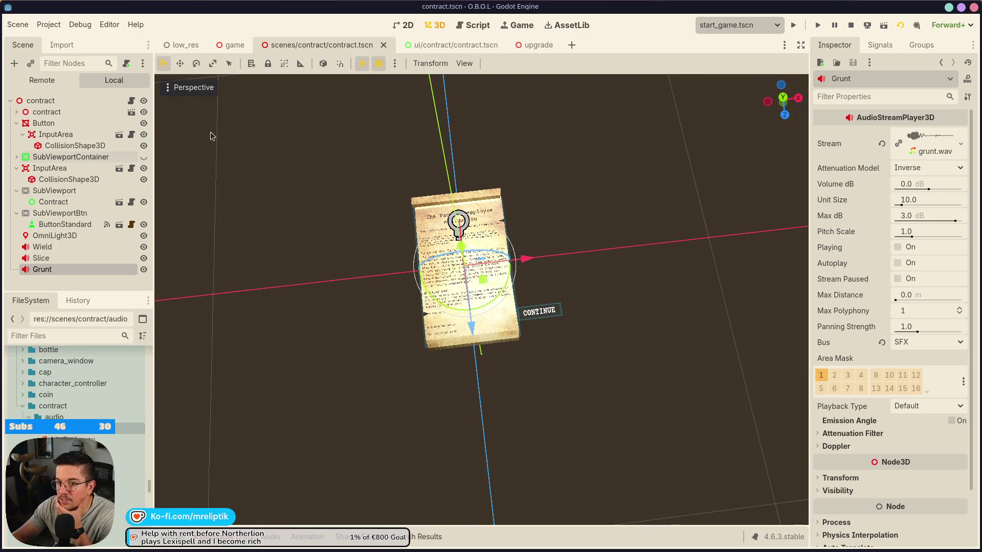
left_click(434, 47)
- Make the Blood node visible and select it in the viewport
left_click(59, 158)
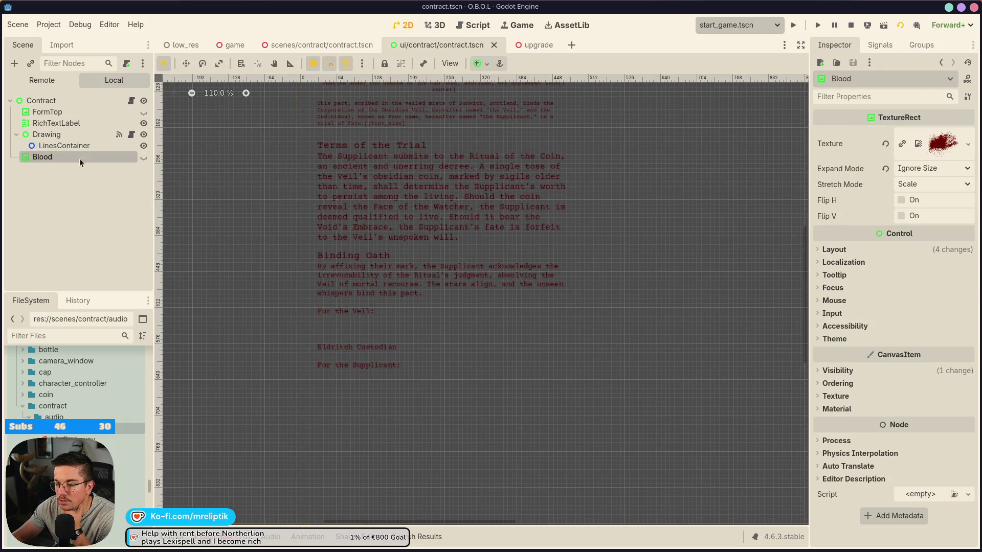
scroll(364, 312, "up", 4)
left_click(144, 158)
left_click(60, 171)
left_click(604, 276)
- Give Blood a new CanvasItemMaterial with Blend Mode set to Add
left_click(836, 409)
left_click(915, 428)
left_click(900, 447)
left_click(912, 424)
left_click(913, 425)
left_click(915, 515)
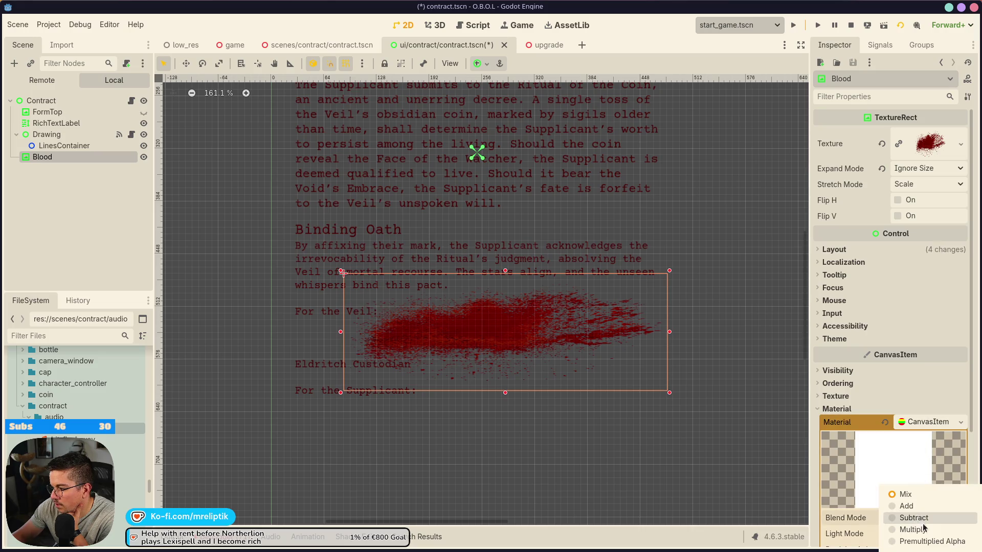
left_click(907, 512)
scroll(548, 383, "right", 1)
scroll(435, 364, "up", 3)
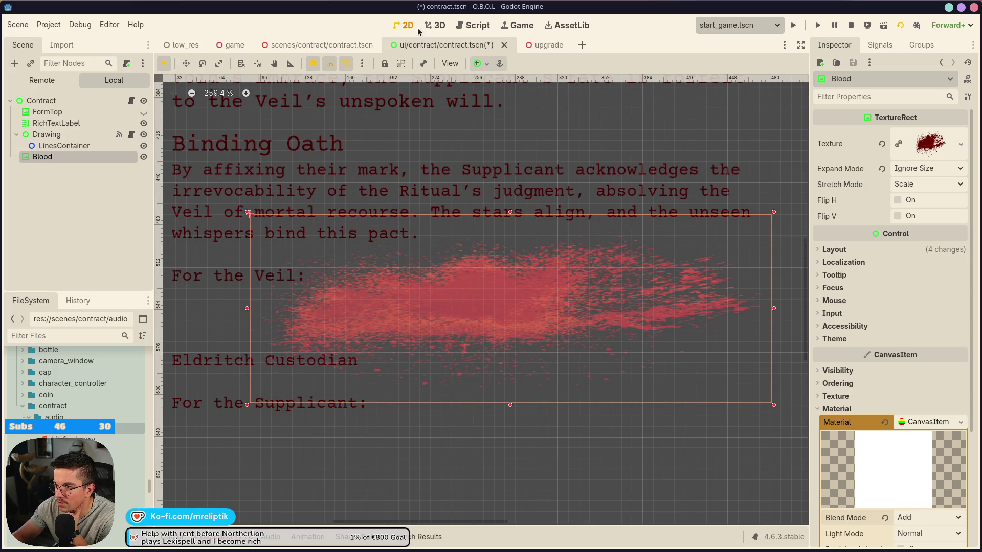
- Compare with the 3D contract scene, then bring the 2D signature area into view
left_click(334, 49)
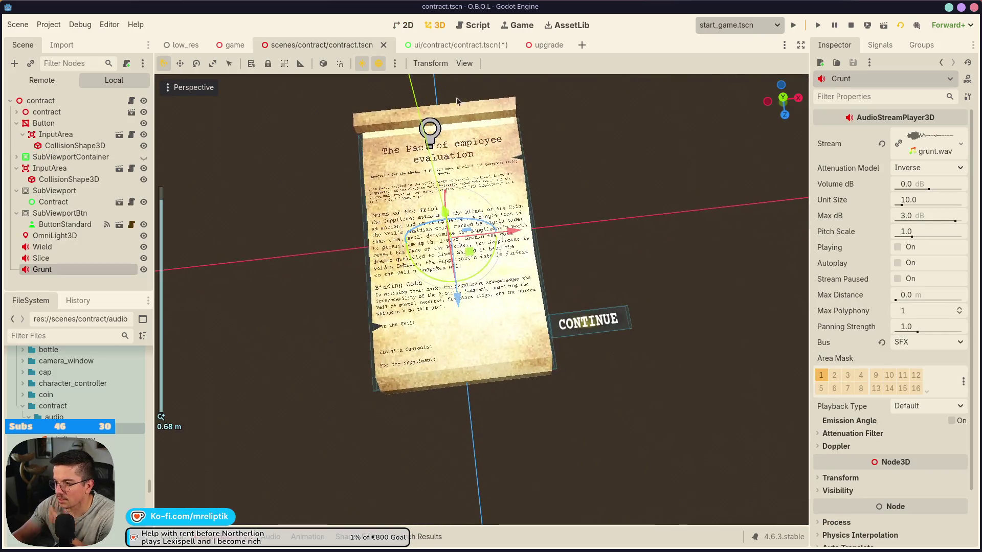
left_click(434, 45)
scroll(483, 368, "up", 6)
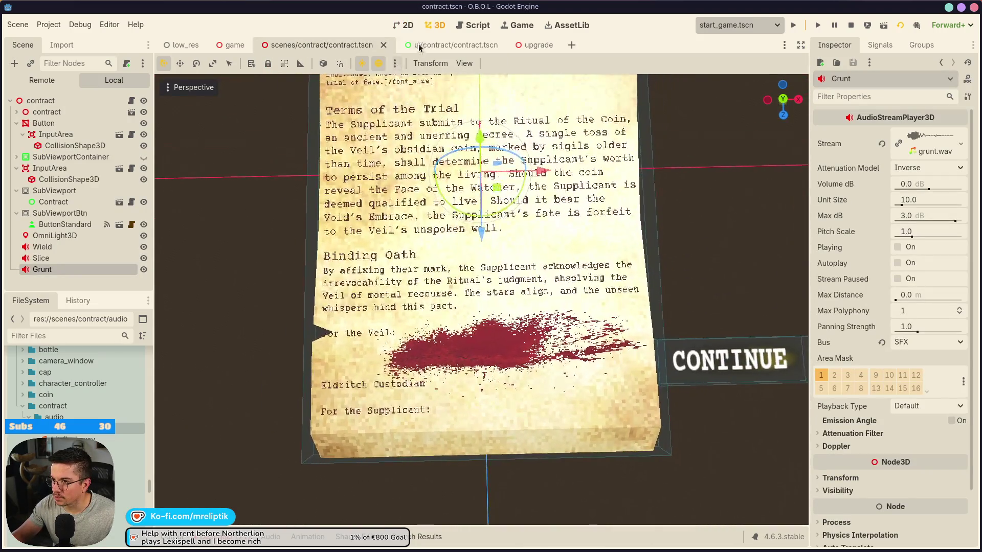
key("ctrl+Tab")
left_click(64, 145)
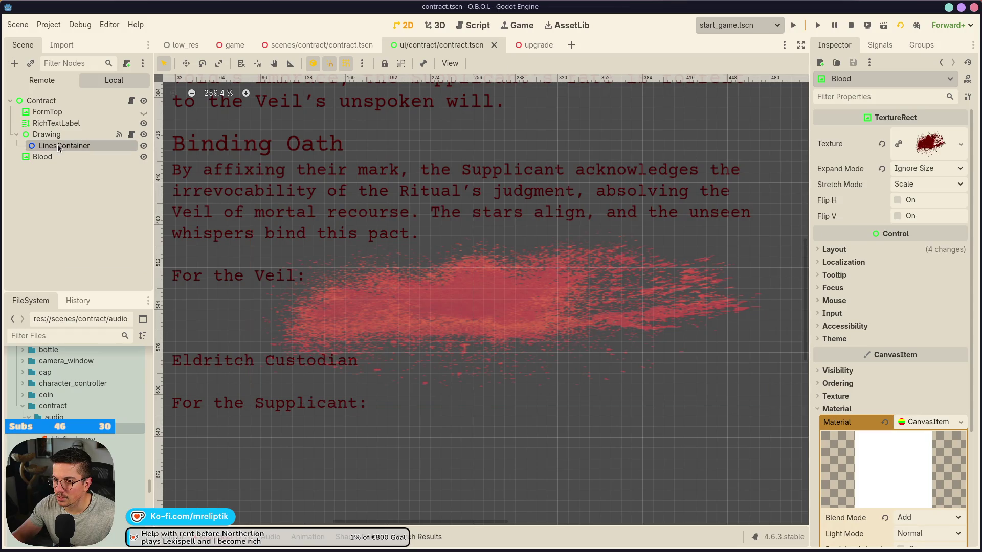
scroll(508, 208, "down", 4)
left_click_drag(366, 219, 389, 265)
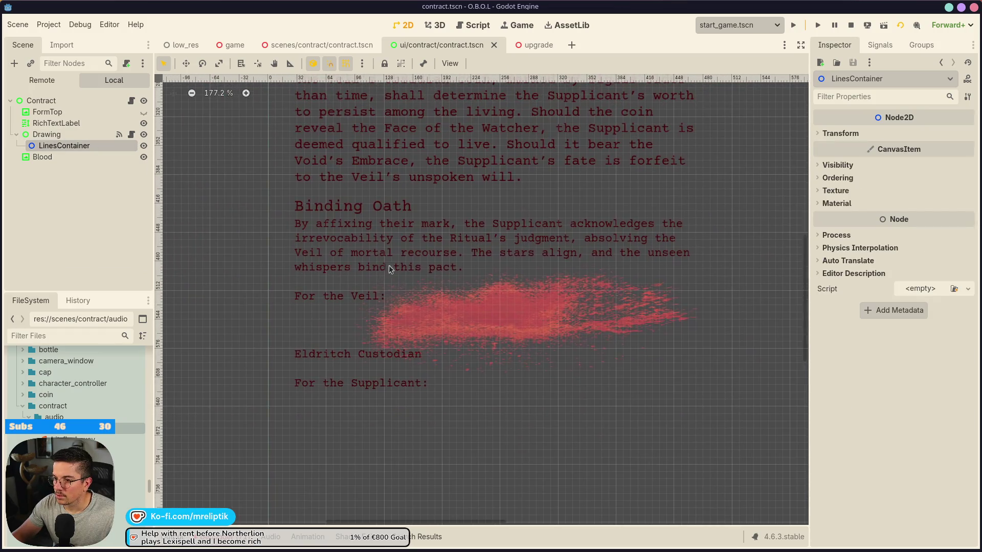
- Save the scene, then stretch the Blood splatter wider to the right
left_click(345, 50)
key("ctrl+s")
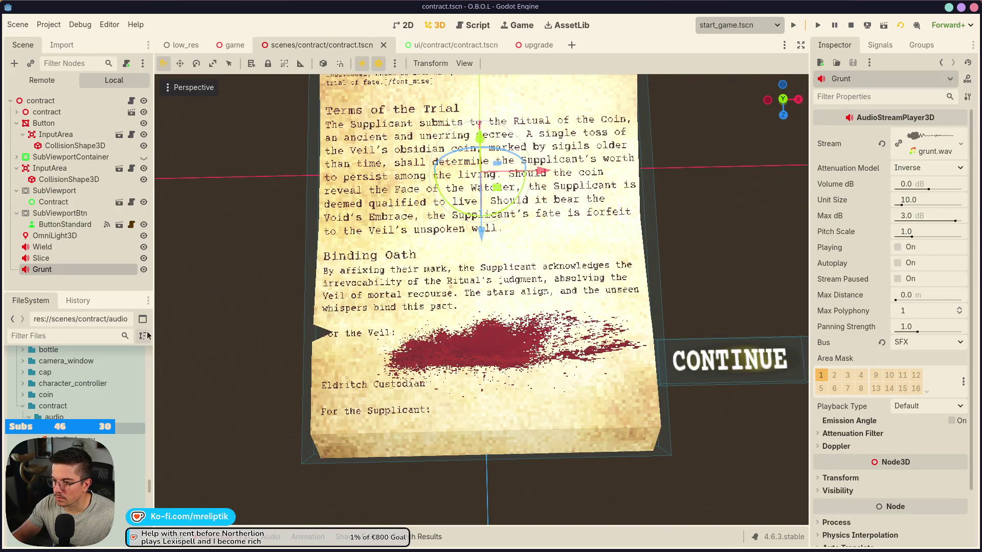
key("ctrl+Tab")
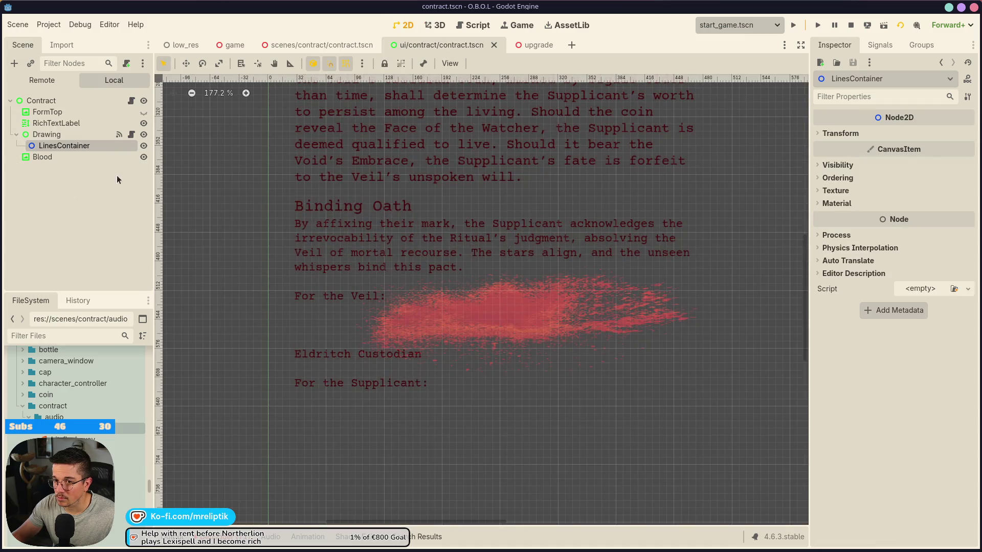
key("Down")
left_click_drag(703, 252, 770, 266)
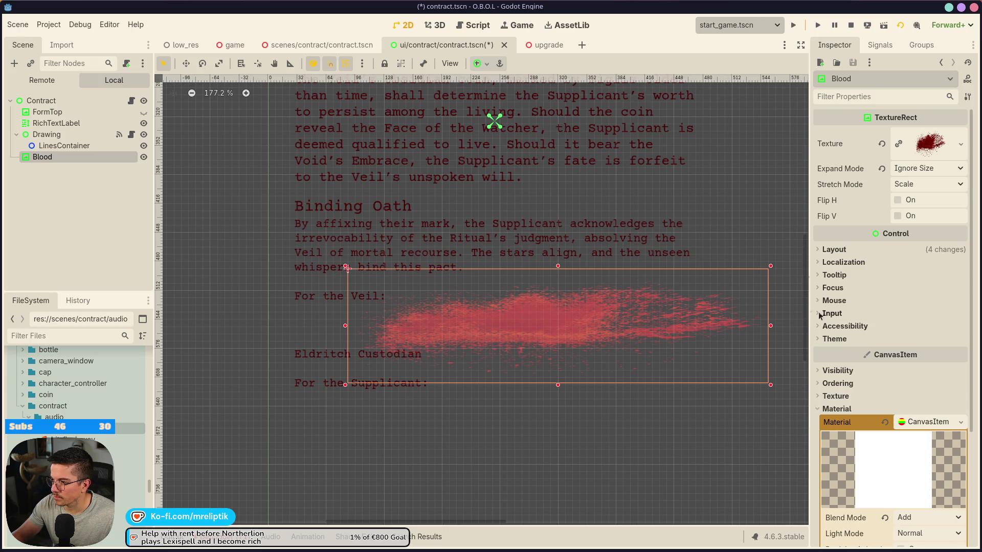
left_click(839, 250)
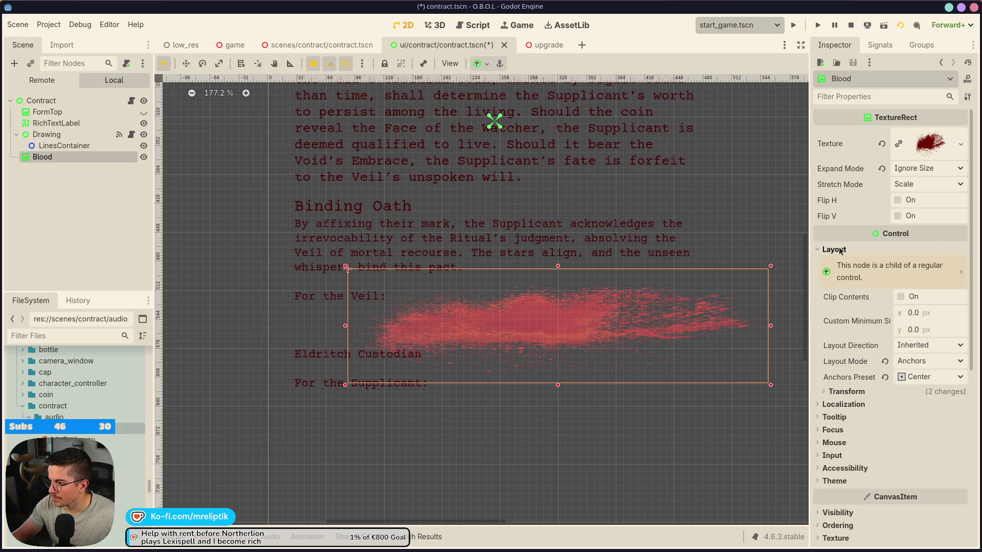
- Set Blood's pivot offset ratio to 0.5 and tilt it to -8.5°
left_click(846, 392)
scroll(946, 409, "down", 2)
left_click(920, 440)
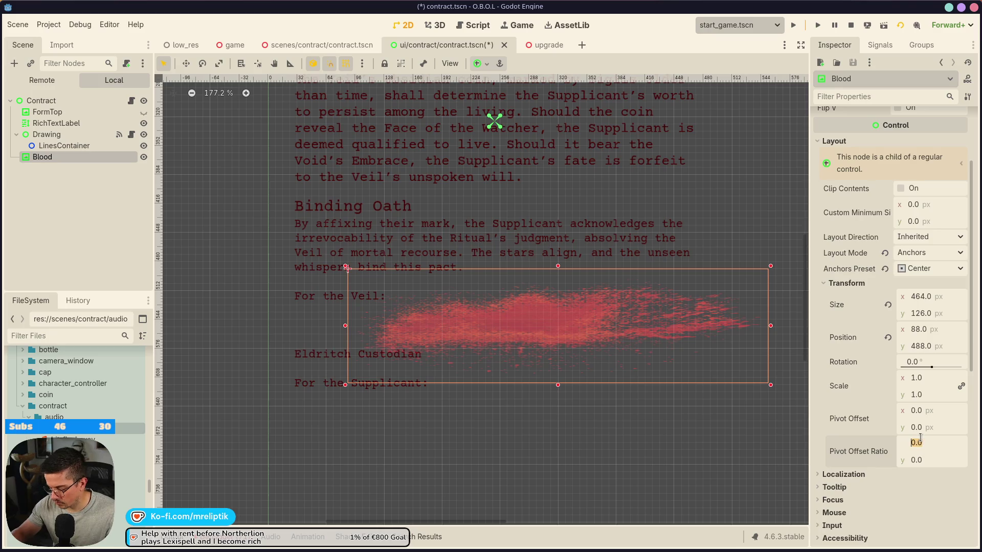
type("0.5")
key("Tab")
type("0.5")
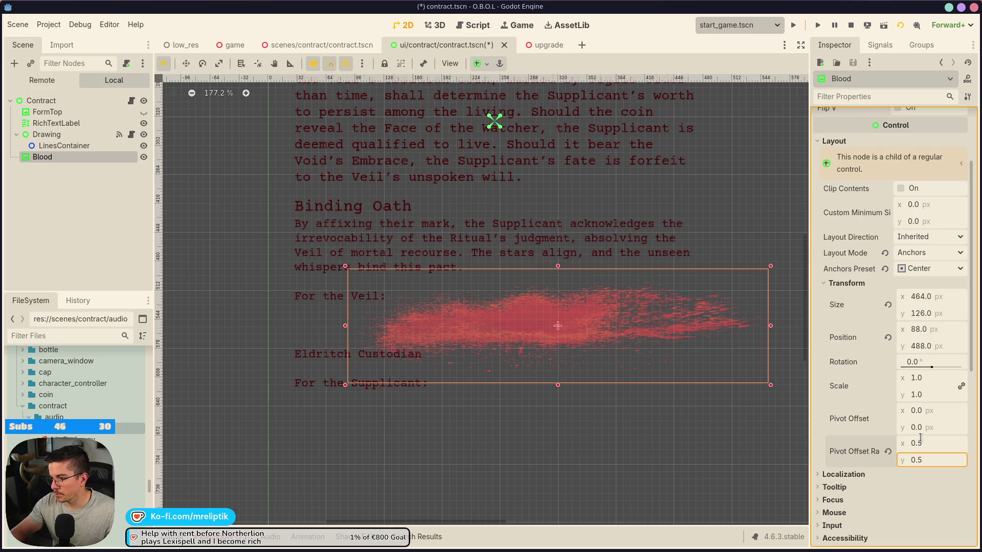
left_click_drag(932, 361, 915, 361)
left_click_drag(583, 322, 601, 315)
- Save the scene, hide the Blood node, and run the game
key("ctrl+s")
left_click(204, 184)
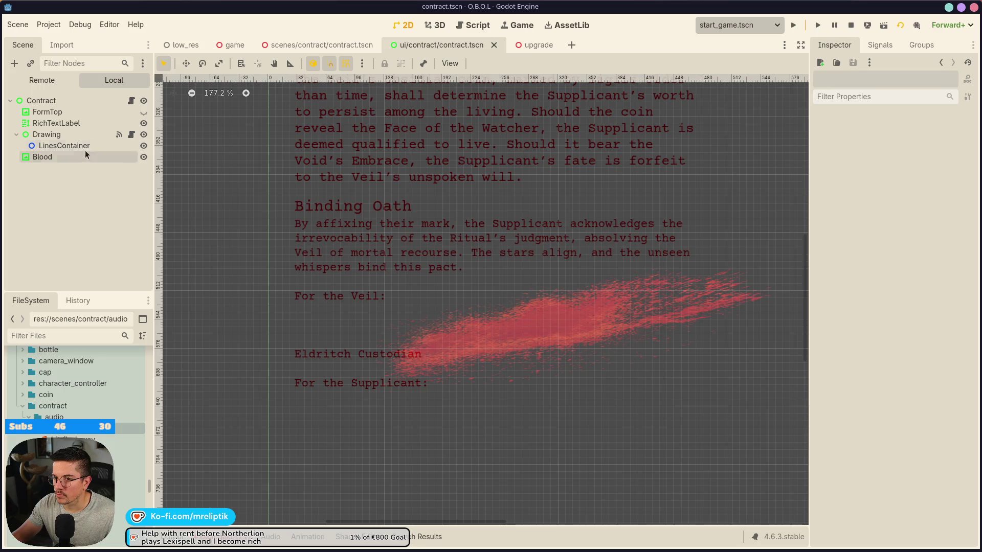
left_click(143, 157)
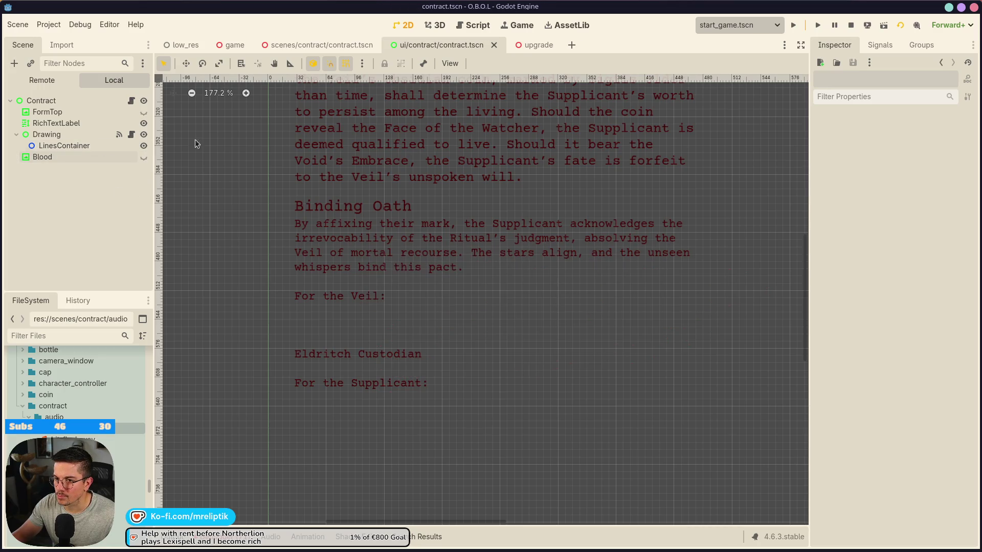
left_click(793, 25)
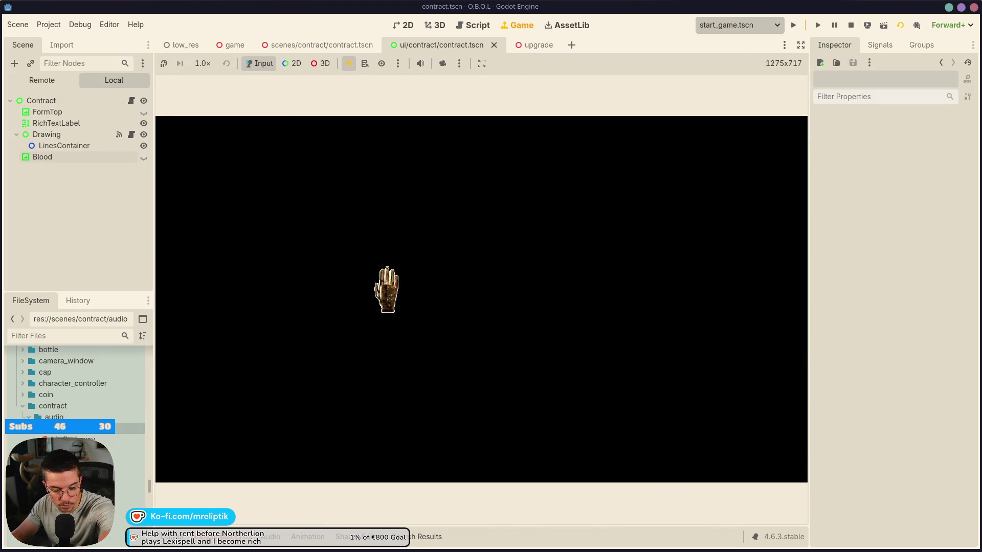
- Sign over the For the Veil line, continue past the contract, and return to the 2D editor
key("XF86AudioLowerVolume")
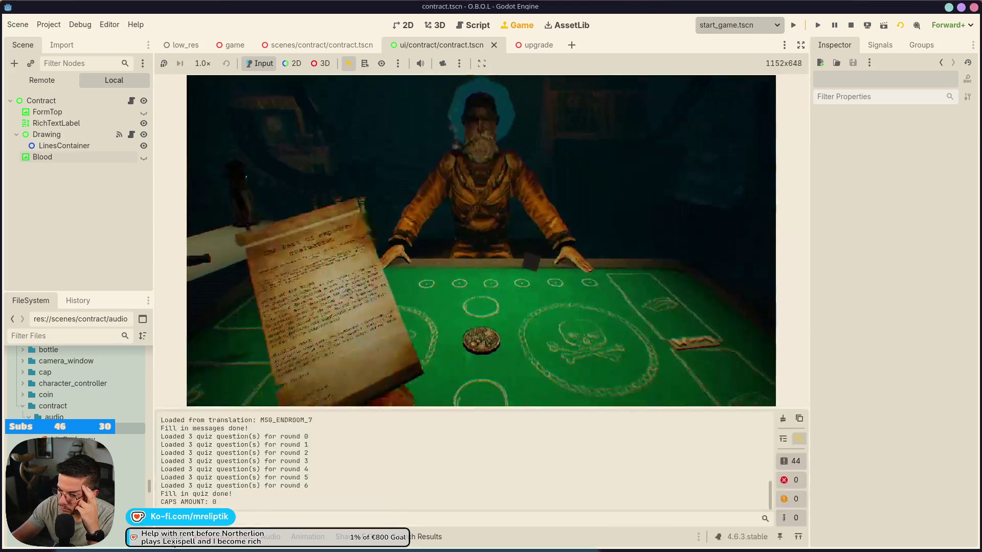
key("XF86AudioRaiseVolume")
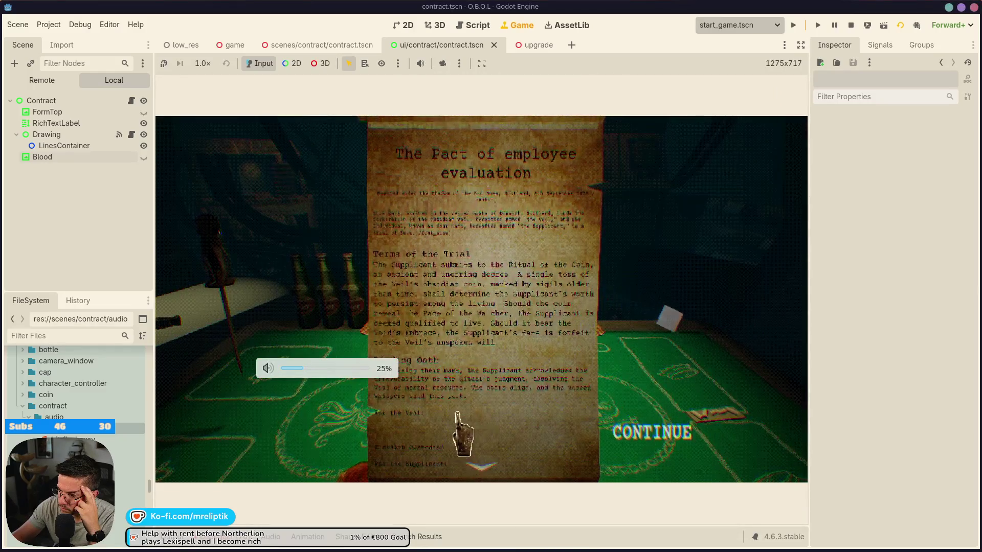
mouse_move(456, 413)
left_mouse_down()
mouse_move(491, 424)
mouse_move(397, 434)
mouse_move(486, 430)
mouse_move(537, 441)
left_mouse_up()
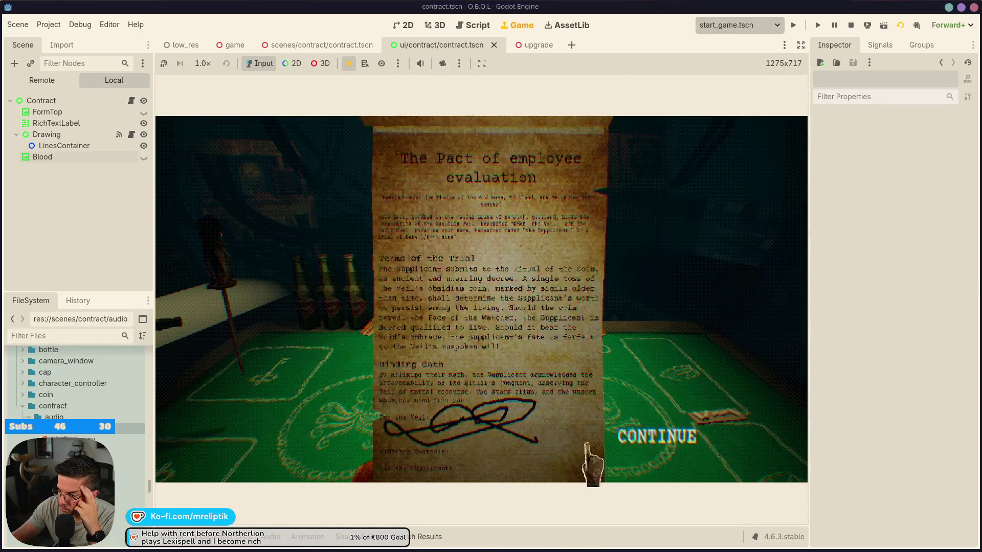
left_click(664, 440)
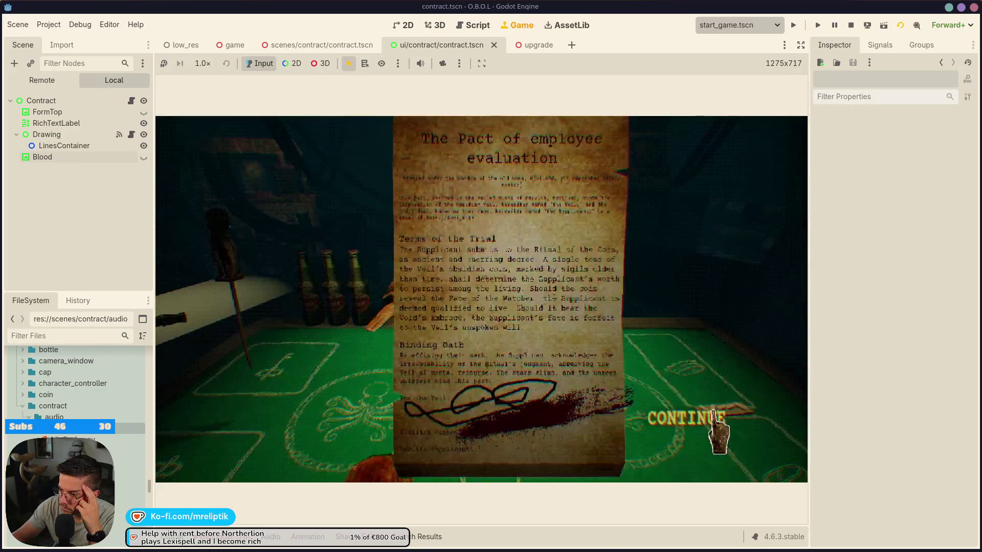
left_click(713, 414)
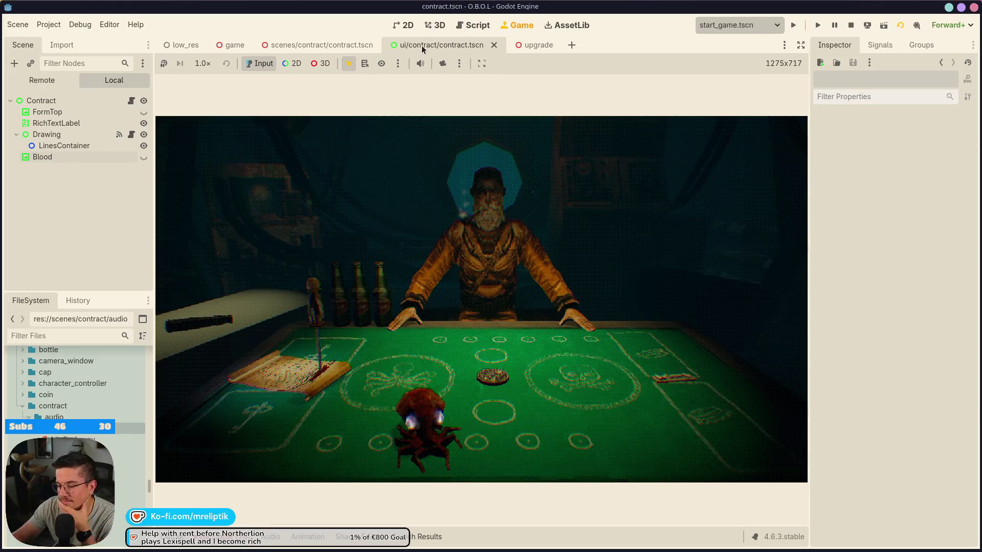
left_click(406, 25)
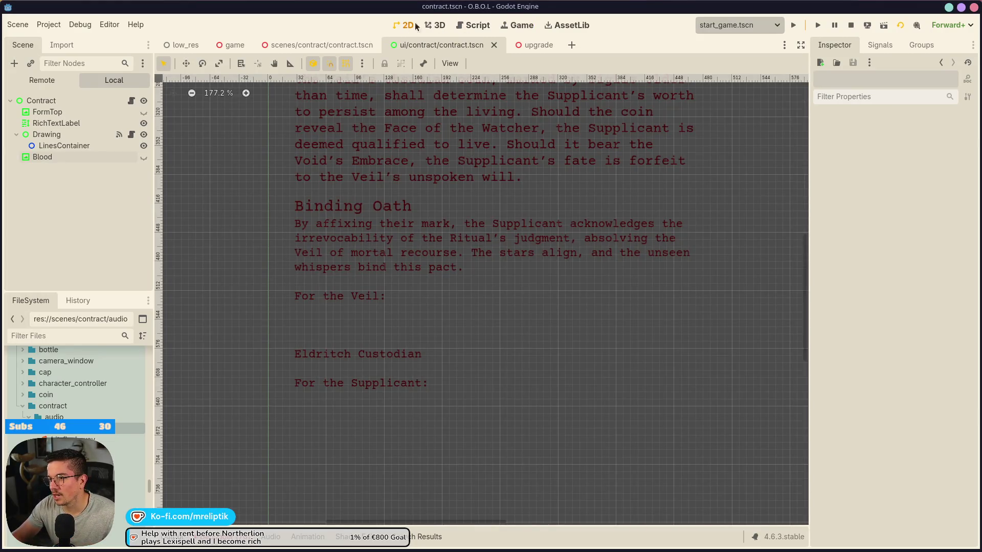
- Unhide Blood, move it left under the signature, save, and make it slightly taller
left_click(144, 157)
scroll(409, 259, "down", 2)
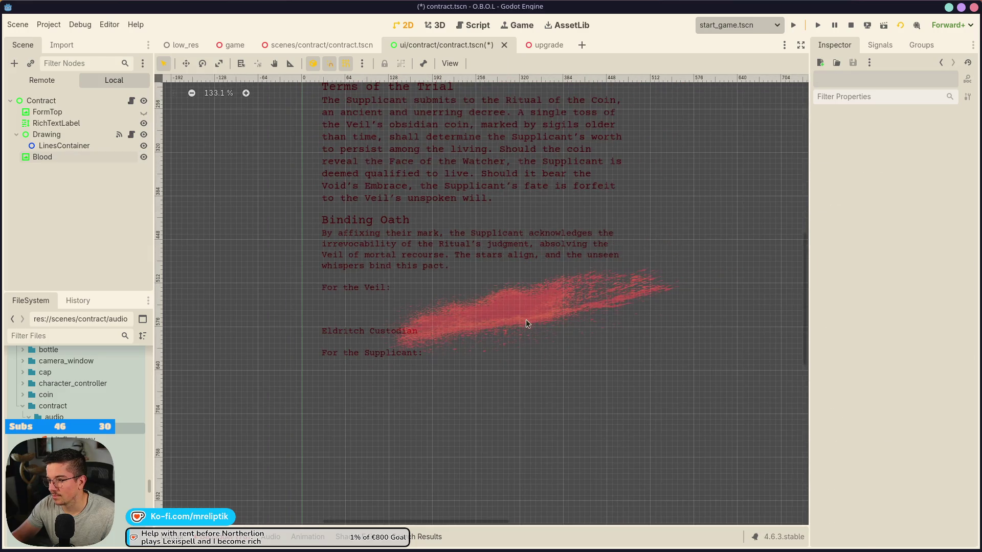
left_click(527, 322)
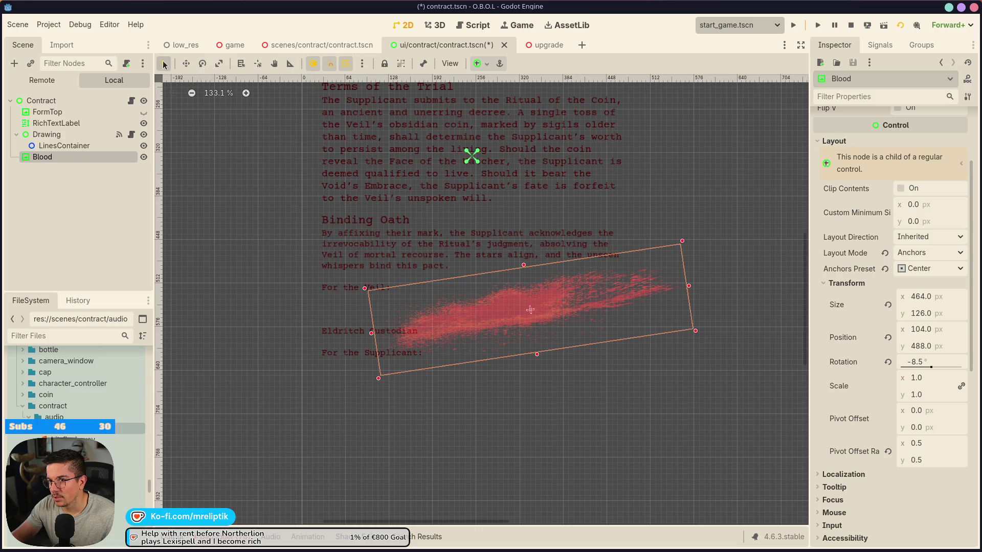
left_click_drag(544, 295, 484, 295)
key("ctrl+s")
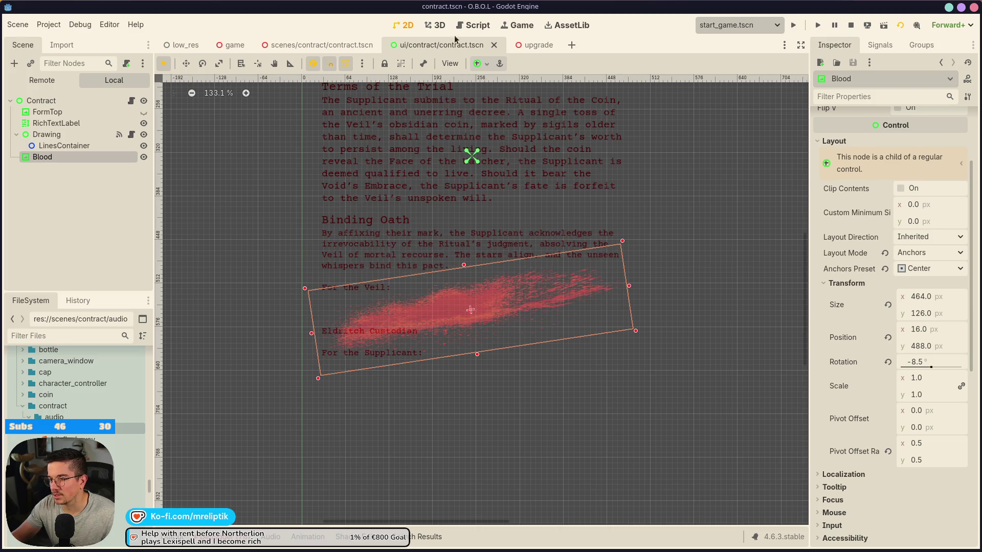
left_click_drag(477, 259, 476, 255)
- Run and stop the game, then reload the current project
key("F5")
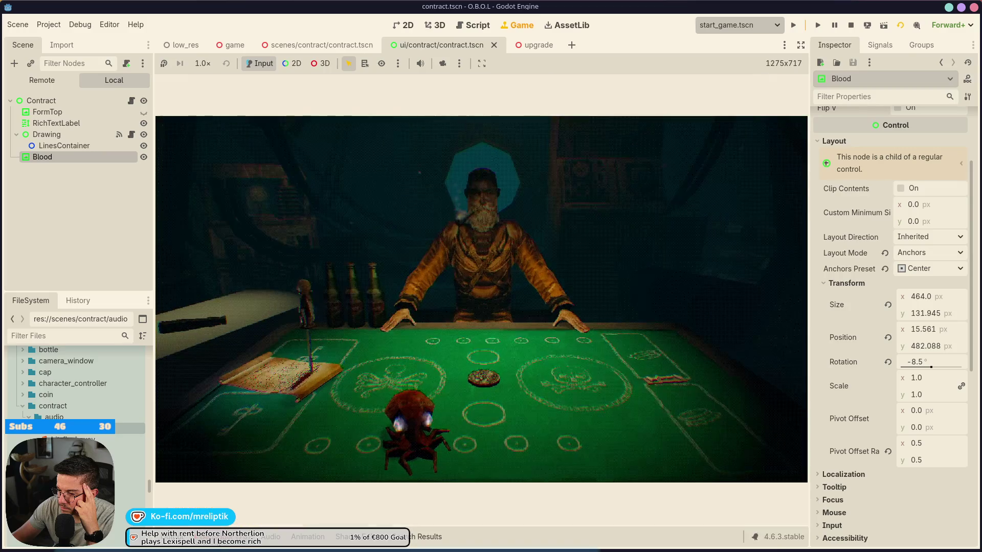
key("F8")
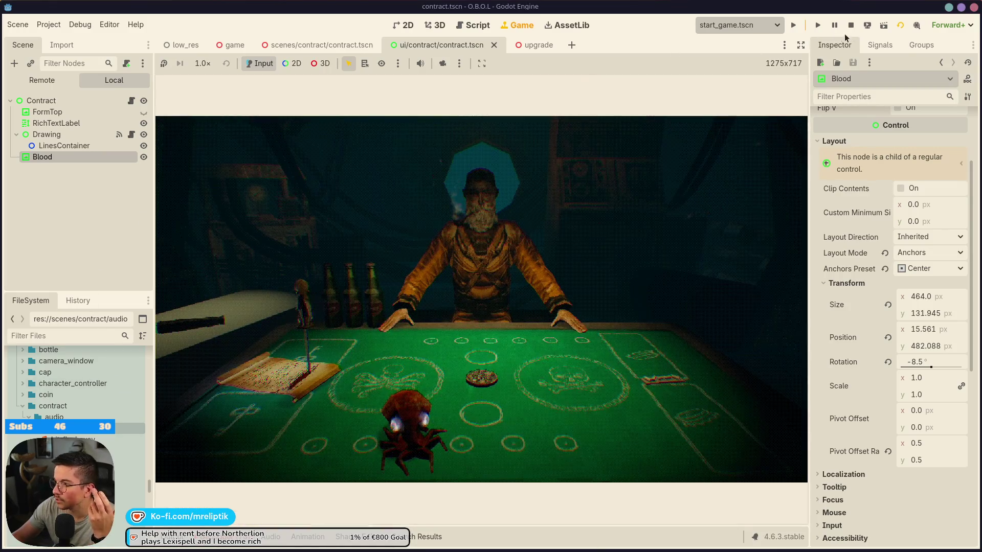
left_click(49, 24)
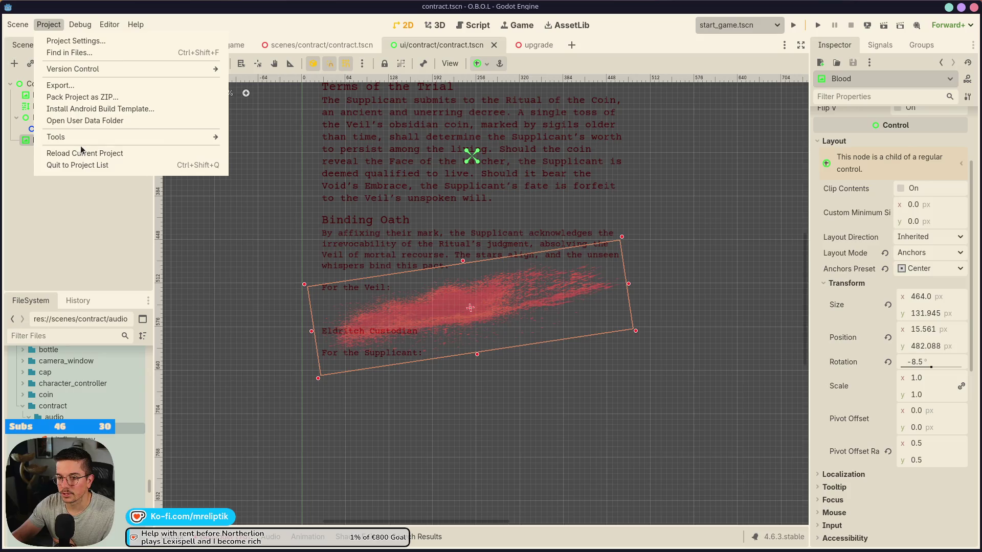
left_click(82, 152)
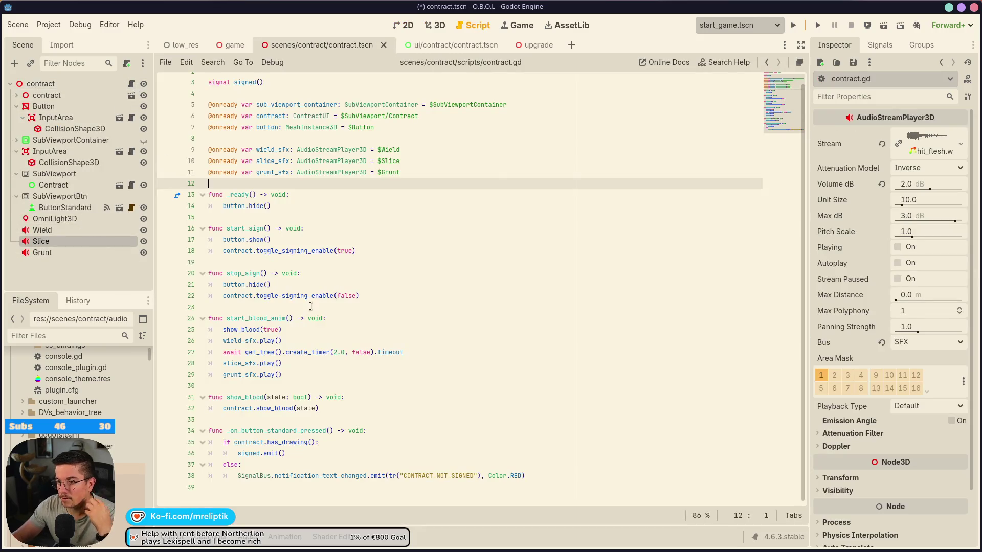
- Comment out slice_sfx.play() on line 28 of contract.gd and run the game
left_click(301, 364)
type("#")
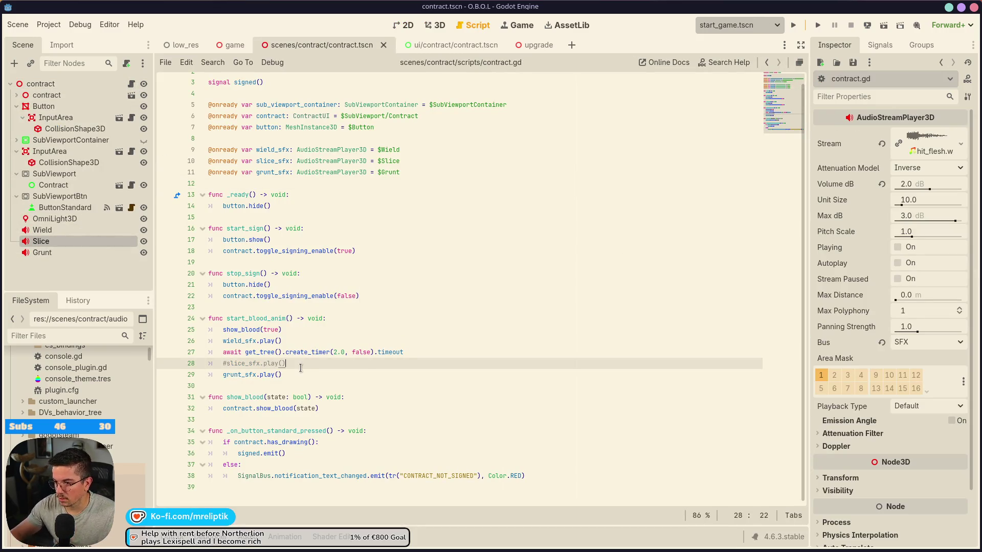
left_click(793, 26)
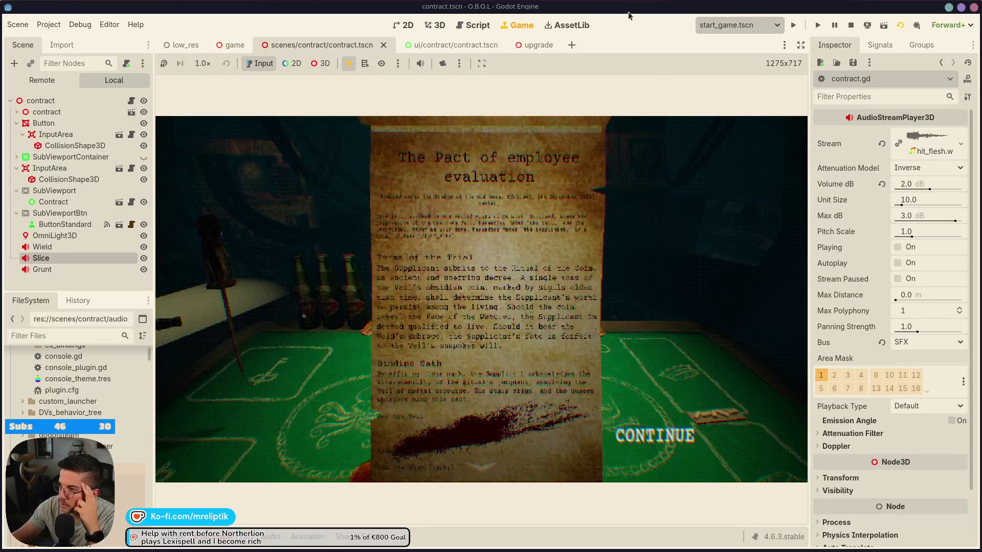
- In ui/contract/contract.tscn, set the Blood node's Mouse Filter to Ignore
left_click(443, 45)
left_click(64, 145)
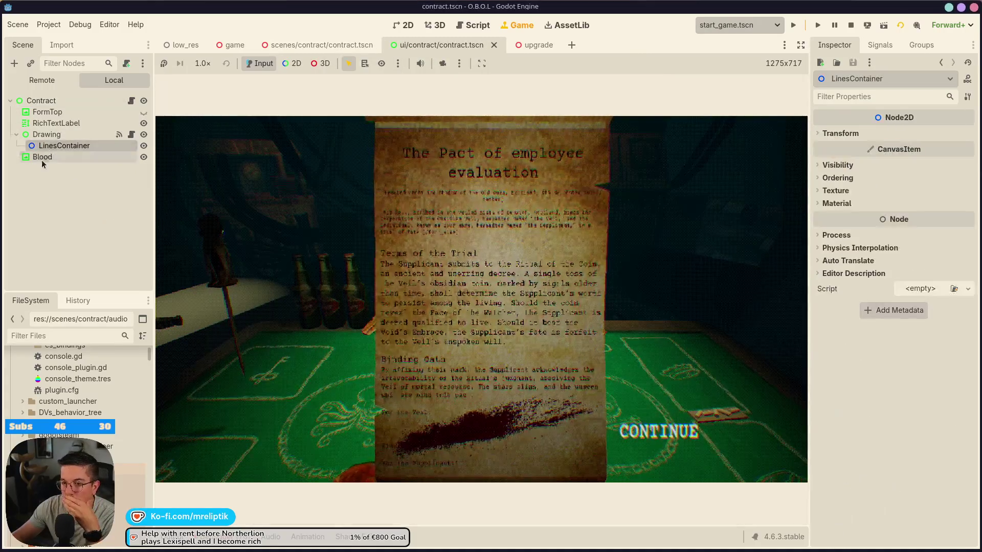
left_click(43, 157)
scroll(869, 347, "down", 5)
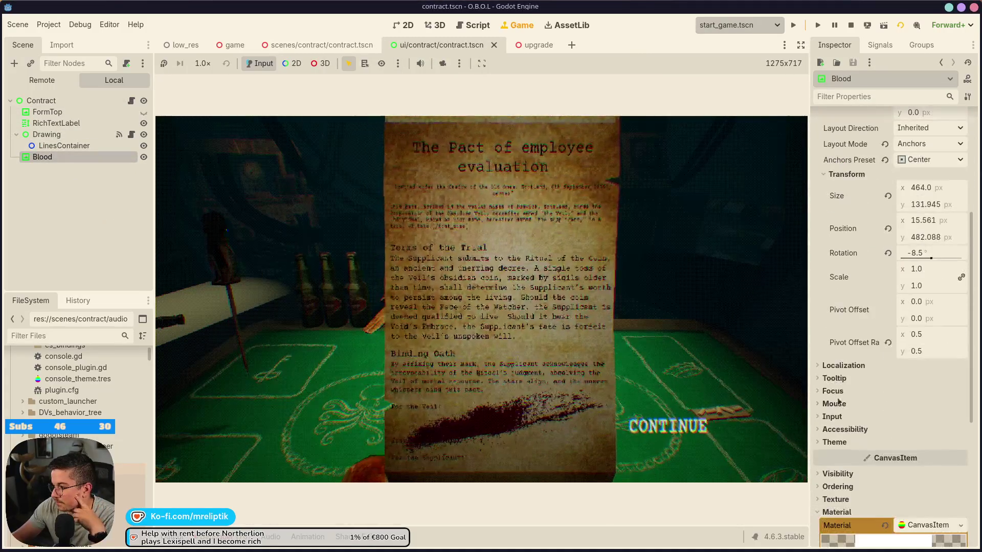
left_click(837, 390)
left_click(837, 391)
left_click(837, 404)
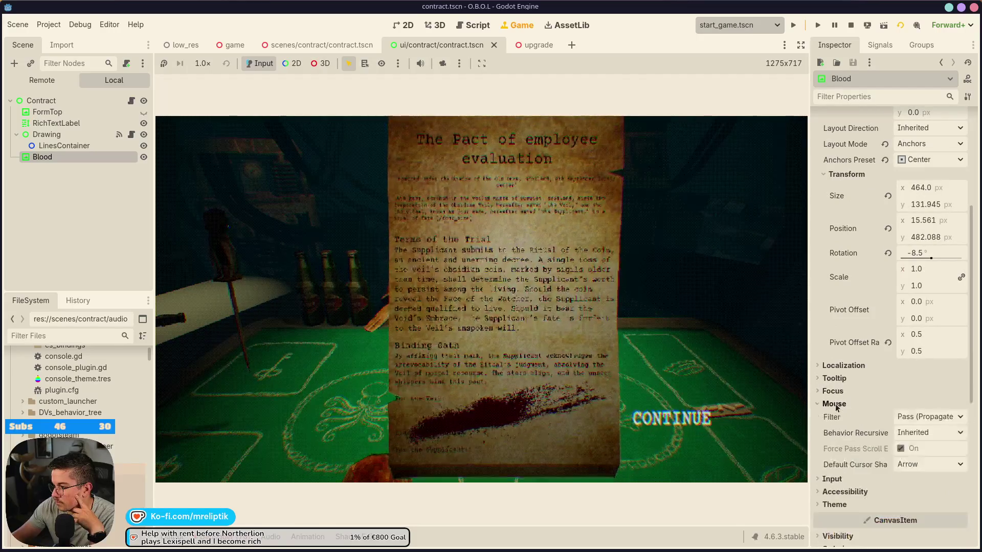
left_click(834, 404)
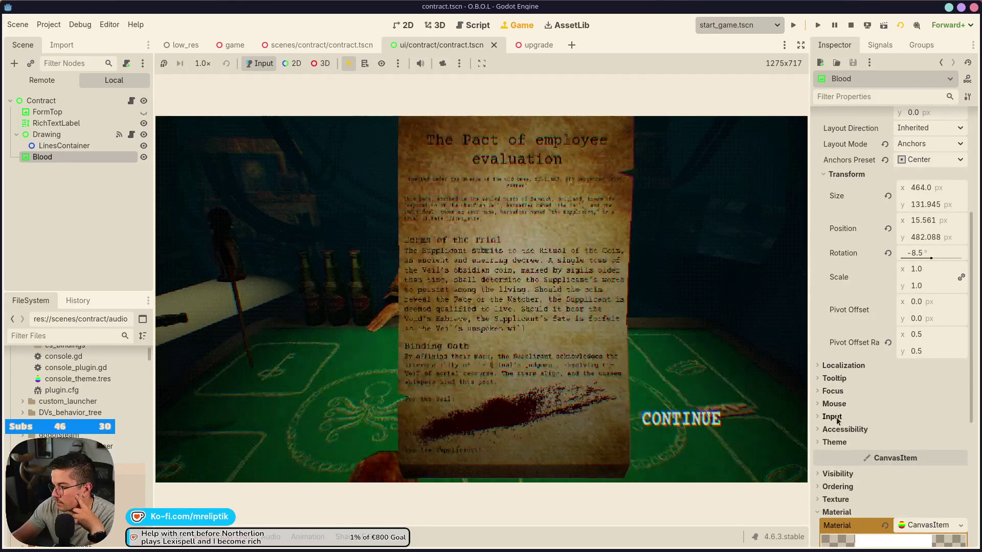
left_click(837, 391)
left_click(837, 391)
left_click(837, 404)
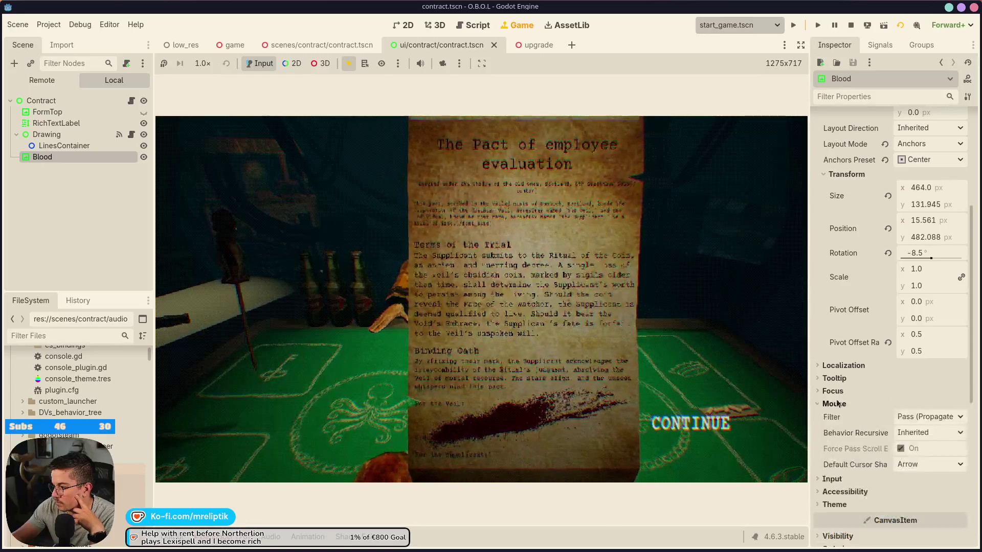
left_click(917, 420)
left_click(907, 456)
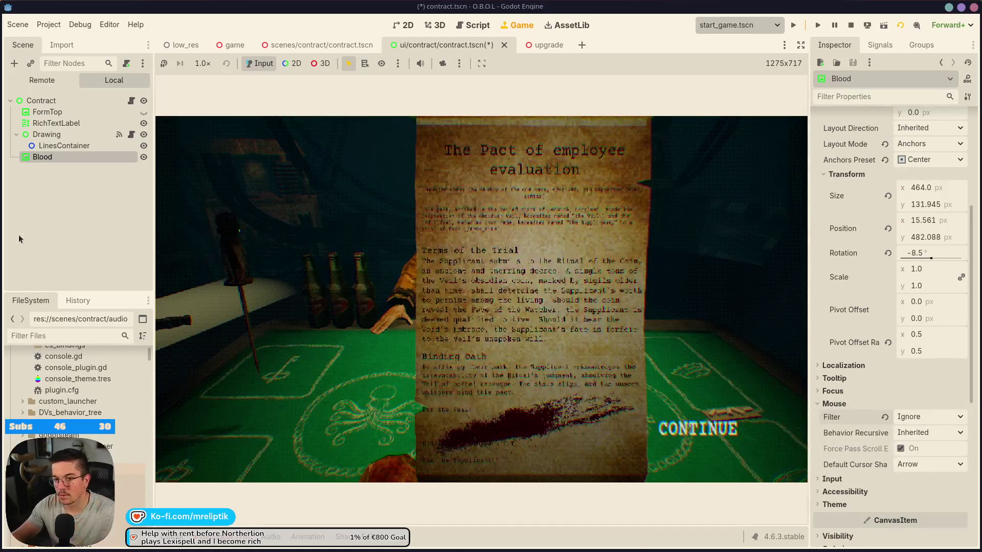
- Save the contract scene, then sign the contract in the running game and continue
left_click(131, 101)
key("ctrl+s")
left_click(522, 26)
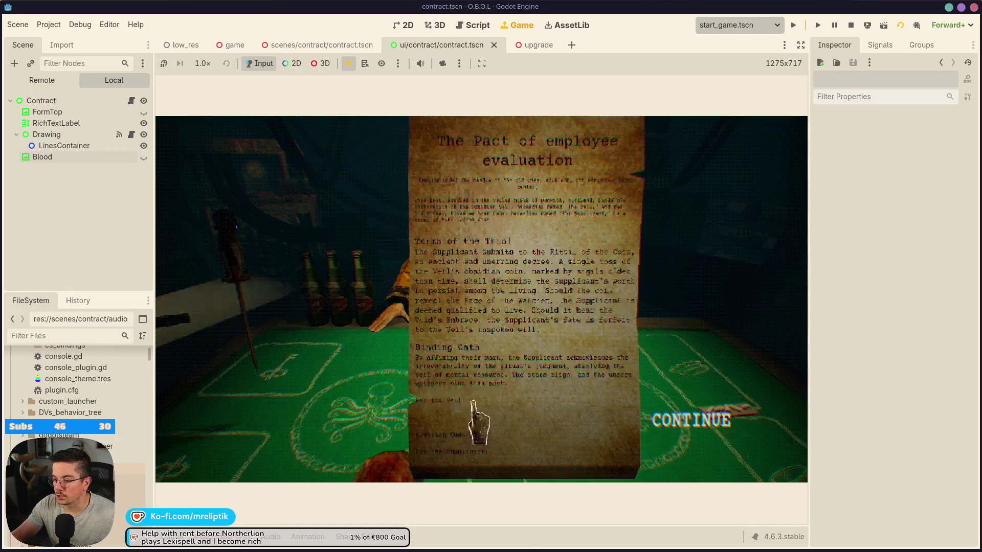
left_click_drag(485, 419, 541, 407)
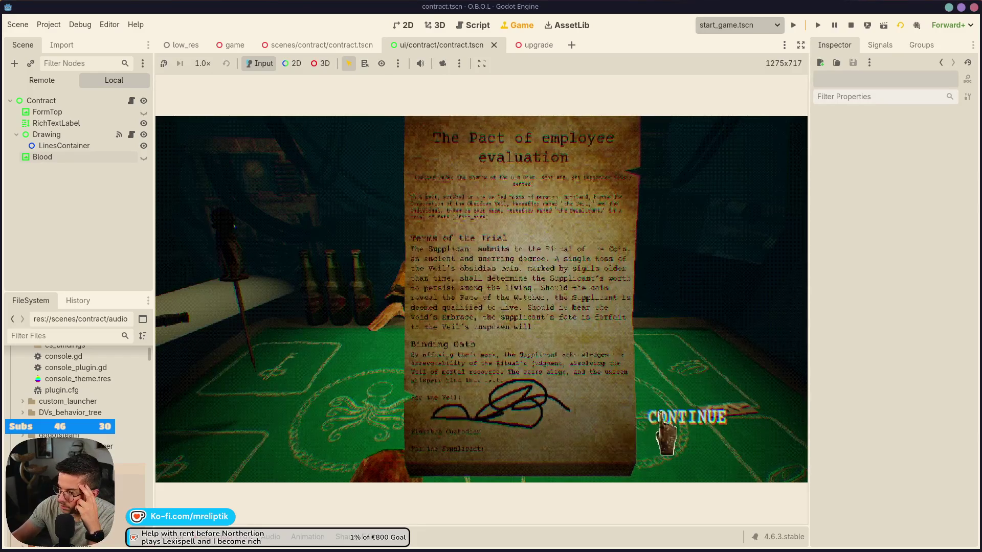
left_click(701, 414)
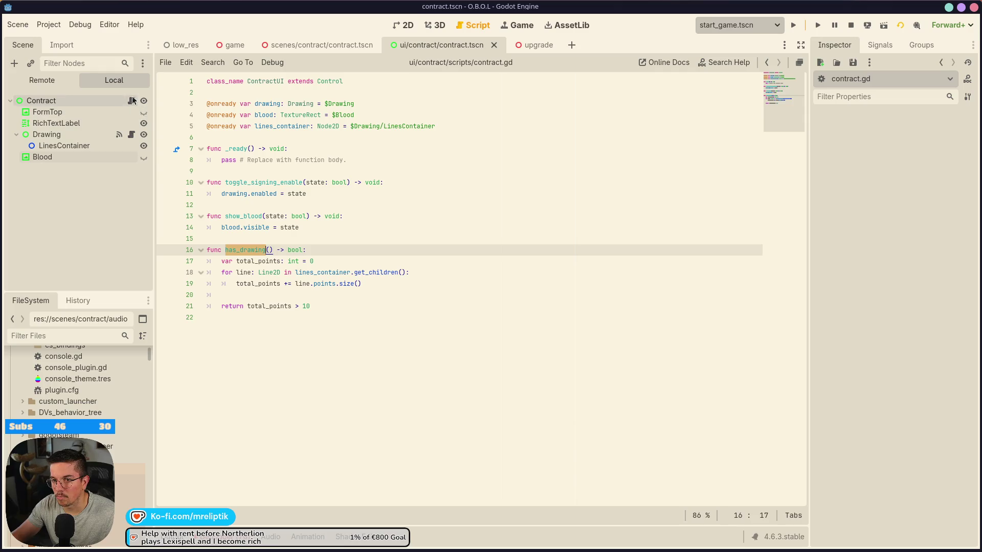
- View contract.gd in the scenes/contract/contract.tscn tab, then go back to the running game
left_click(319, 47)
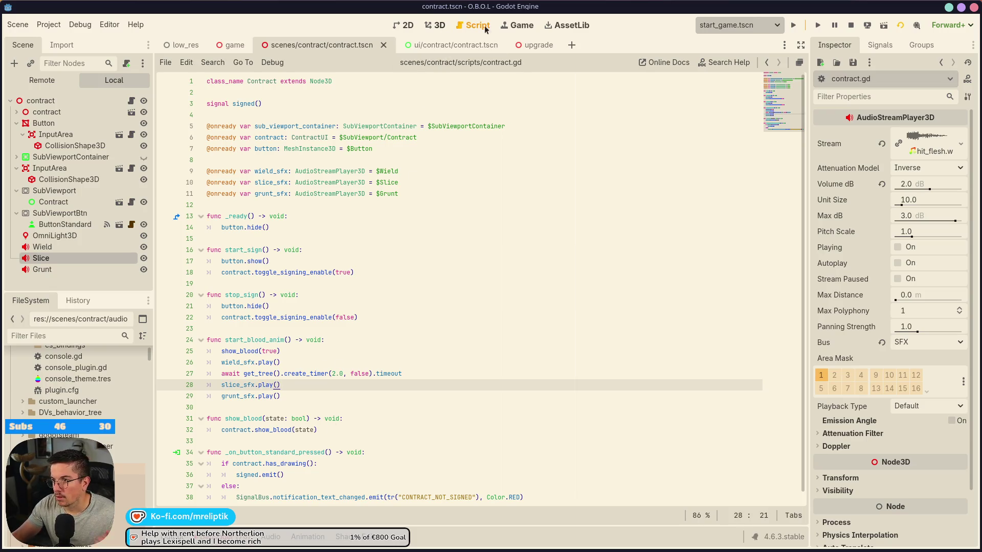
left_click(517, 25)
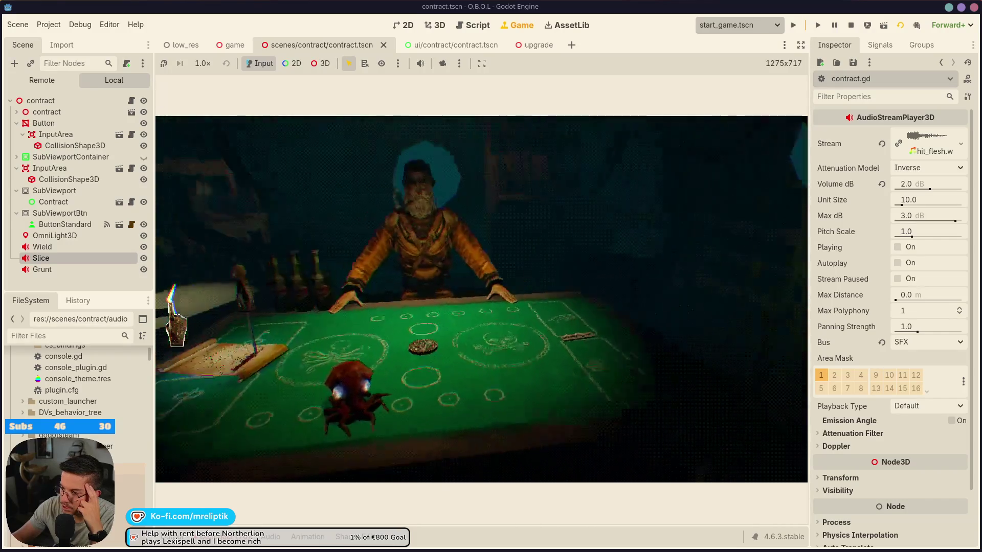
- Check the Errors and Output logs, close the bottom panel, and stop and relaunch the game
left_click(241, 537)
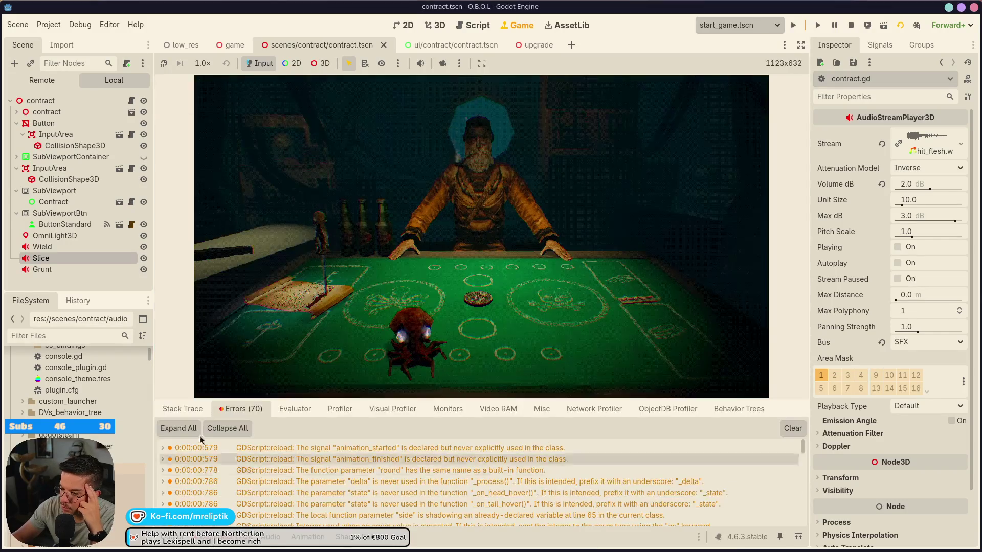
scroll(795, 461, "down", 1)
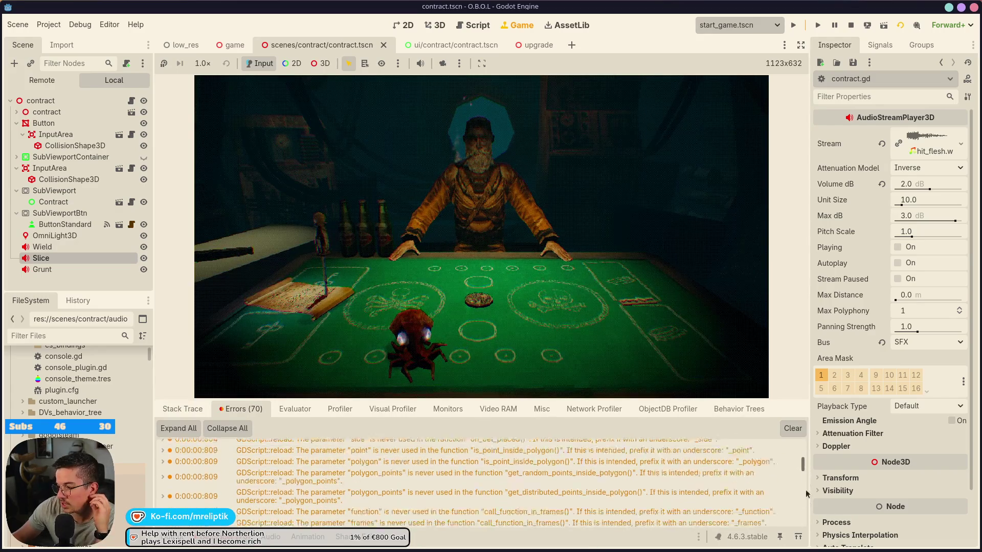
left_click(182, 546)
left_click(183, 547)
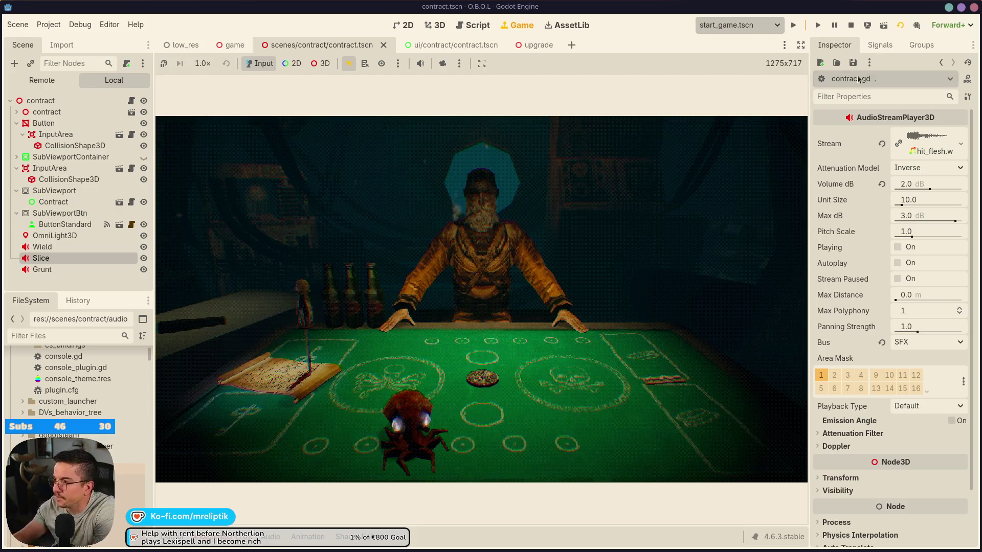
left_click(851, 25)
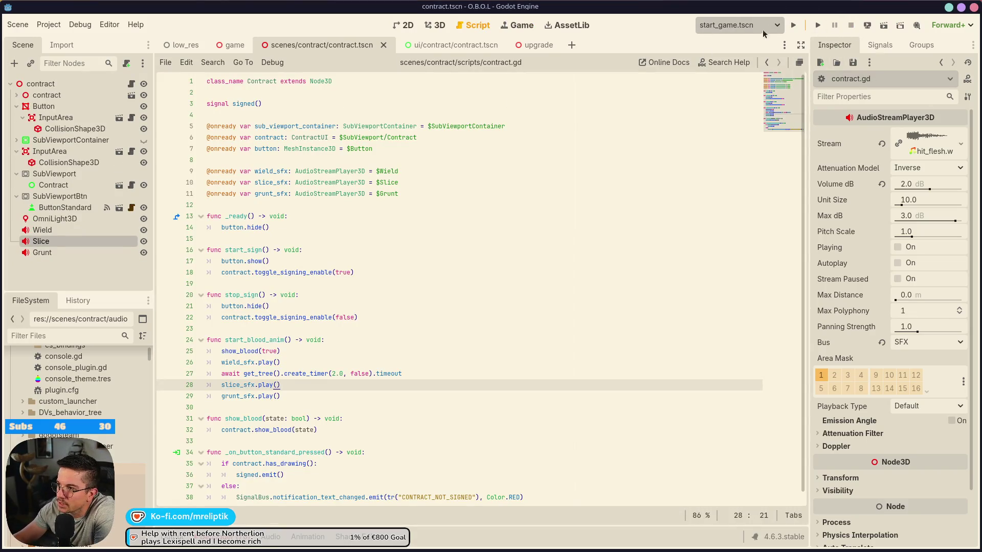
left_click(800, 25)
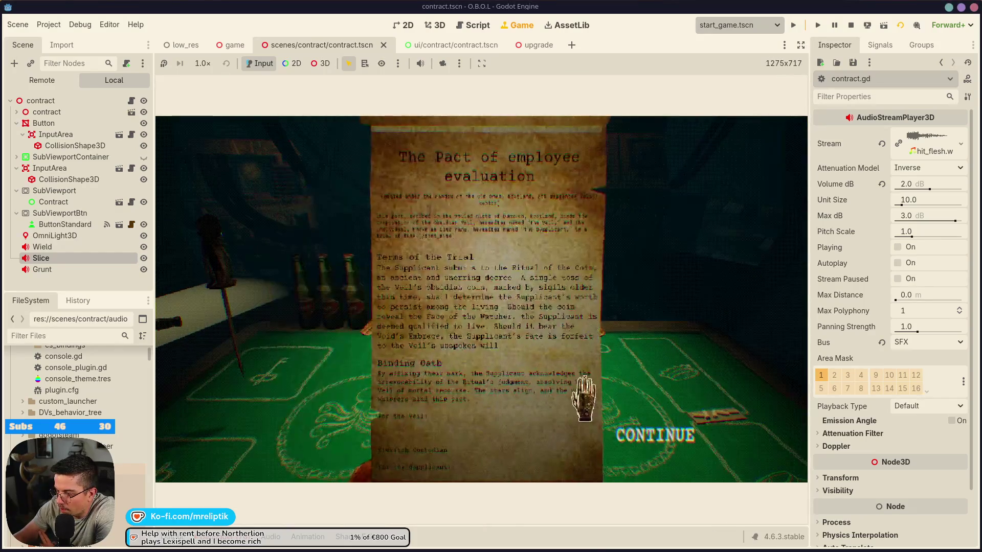
- Try CONTINUE unsigned, then sign, continue to the table and hit the creature
left_click(684, 445)
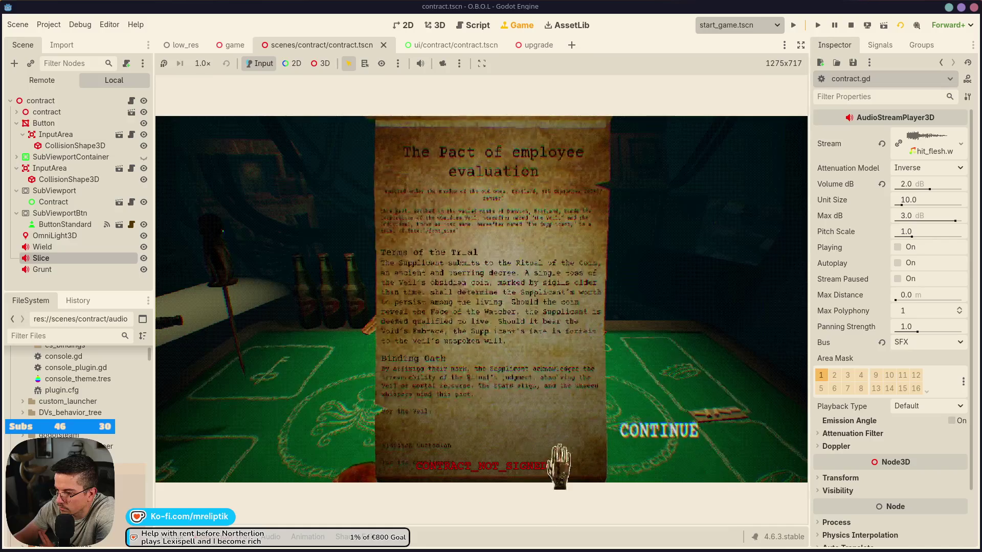
mouse_move(430, 425)
left_mouse_down()
mouse_move(492, 425)
mouse_move(577, 408)
left_mouse_up()
left_click(668, 432)
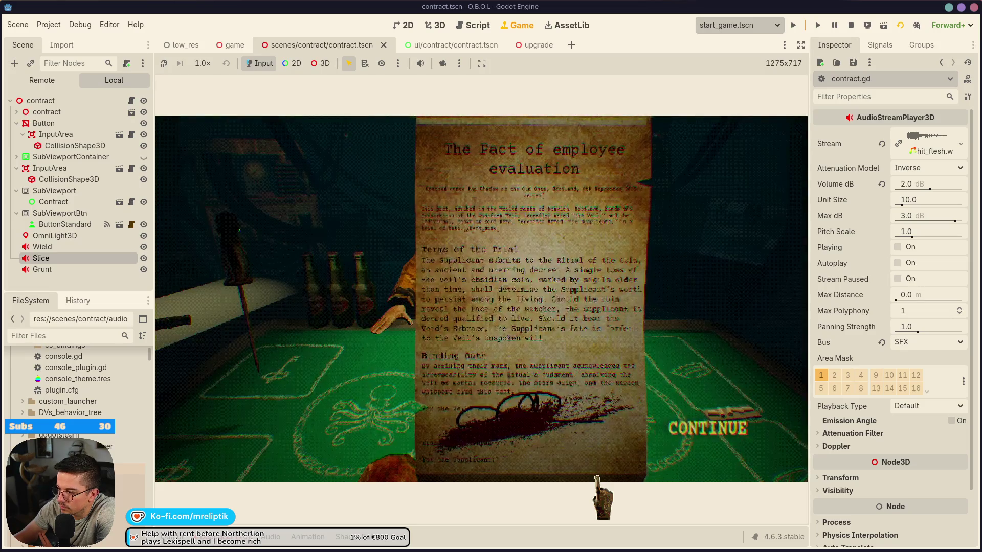
left_click(597, 477)
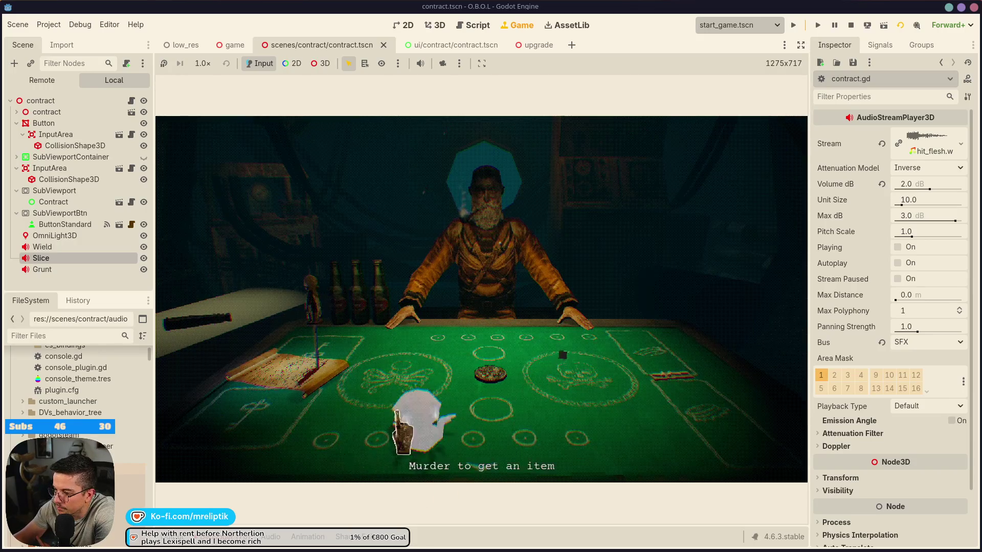
left_click(409, 404)
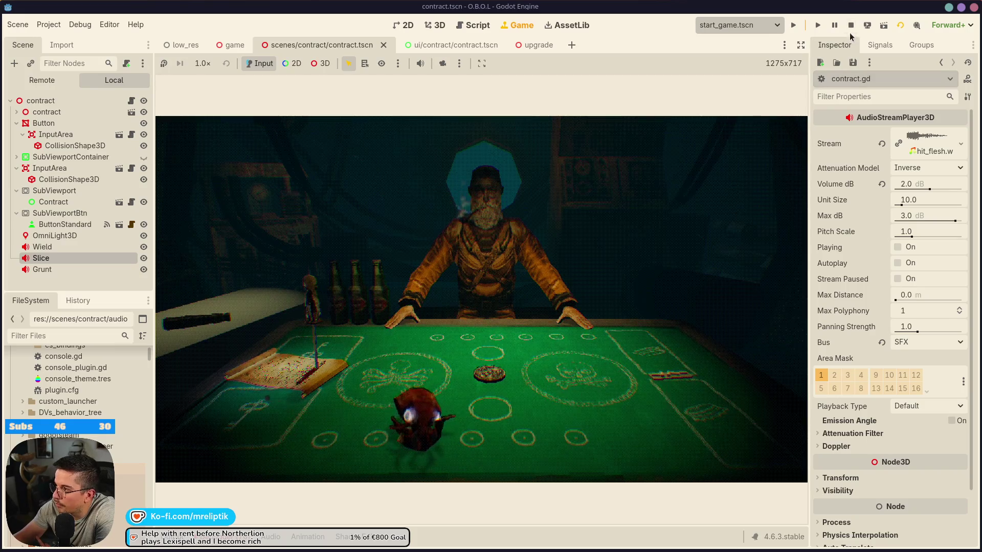
key("alt+Tab")
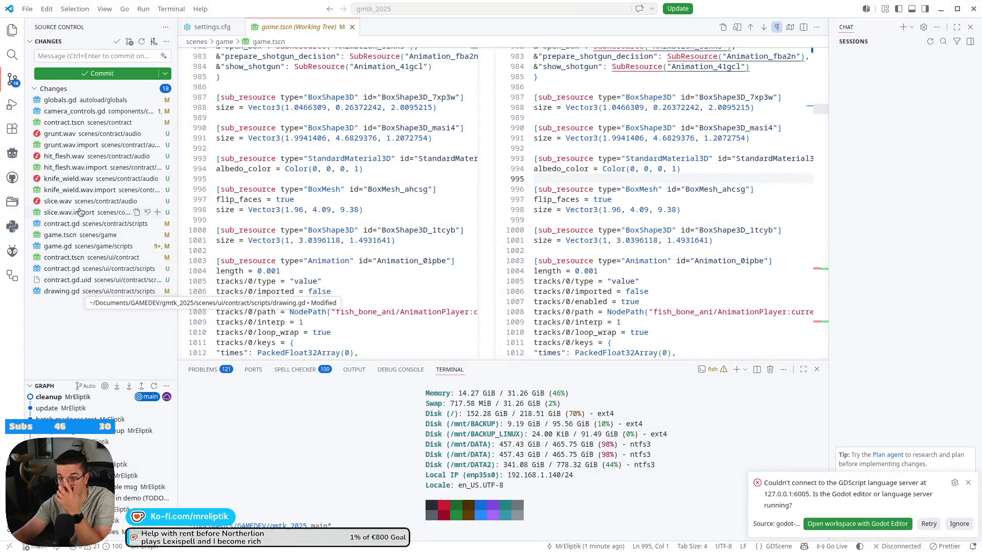
- Review the camera_controls.gd and globals.gd diffs, then stage, commit and sync all 18 changes as 'contract signing sequence'
left_click(94, 116)
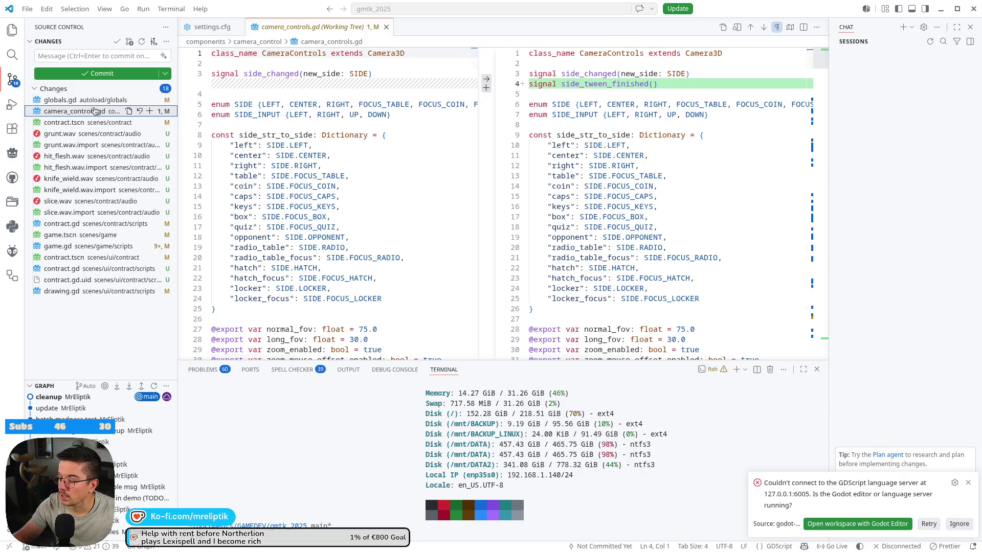
left_click(95, 101)
left_click(81, 292)
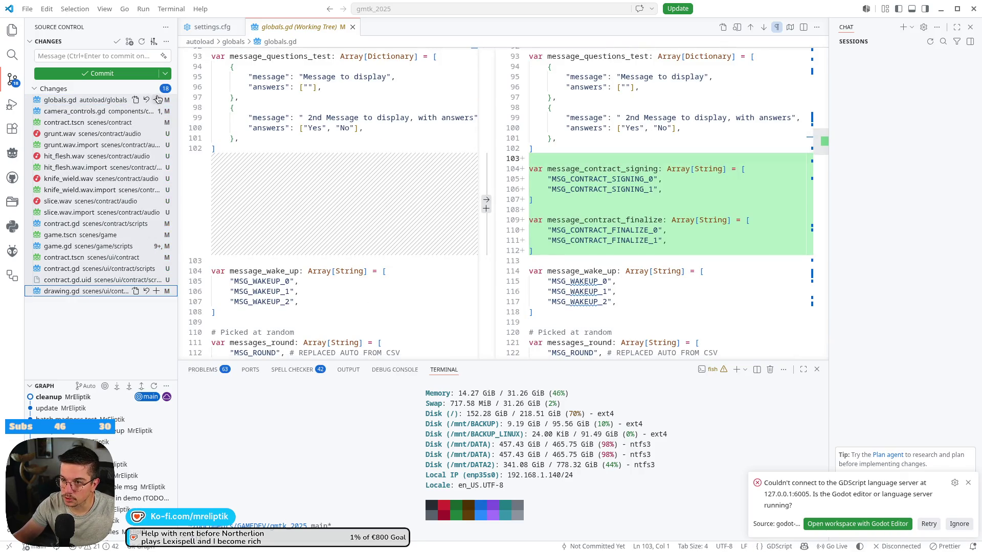
left_click(93, 55)
type("contract signing sequen")
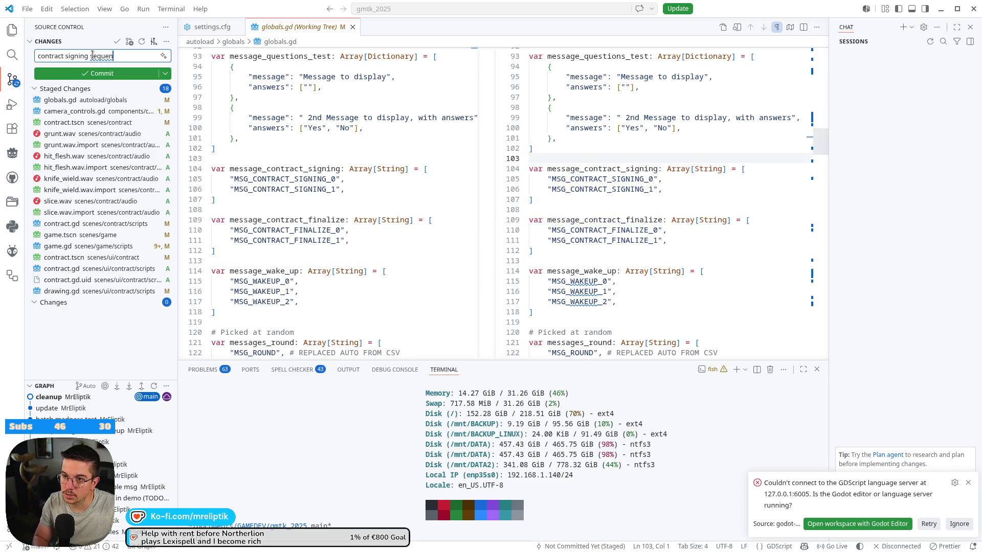
left_click(97, 80)
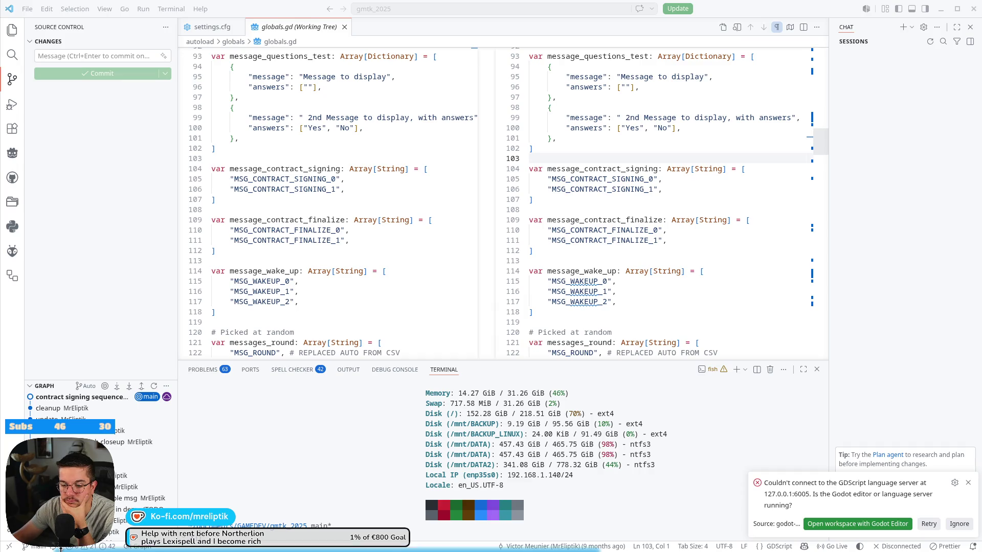
key("alt+Tab")
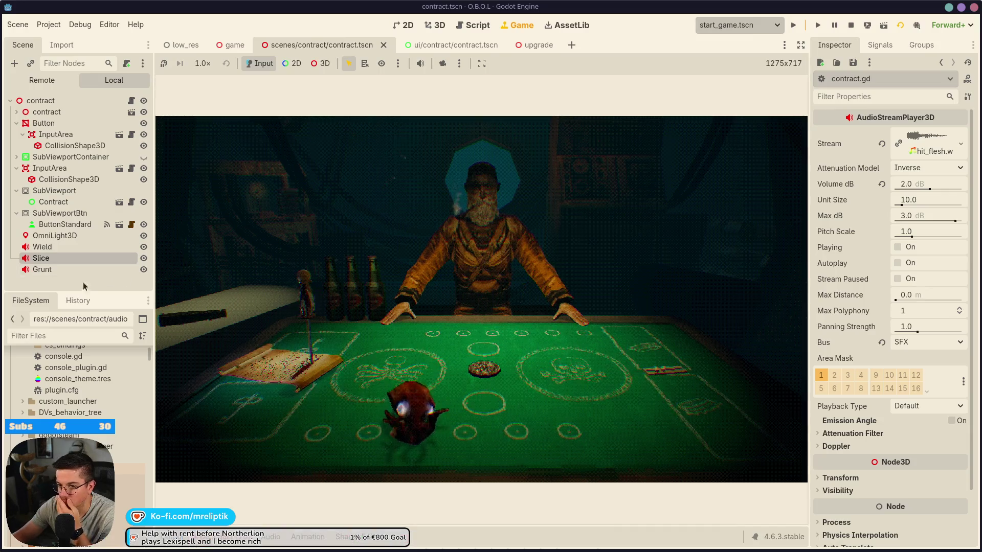
- Comment out grunt_sfx.play() on line 29 of contract.gd, then replay and sign the contract to test it
left_click(131, 101)
left_click(298, 395)
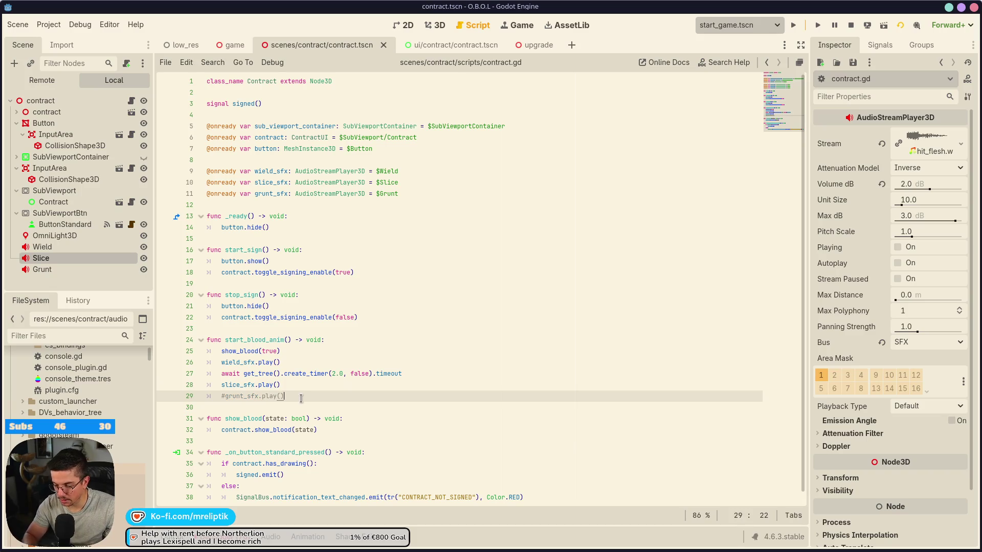
left_click(851, 25)
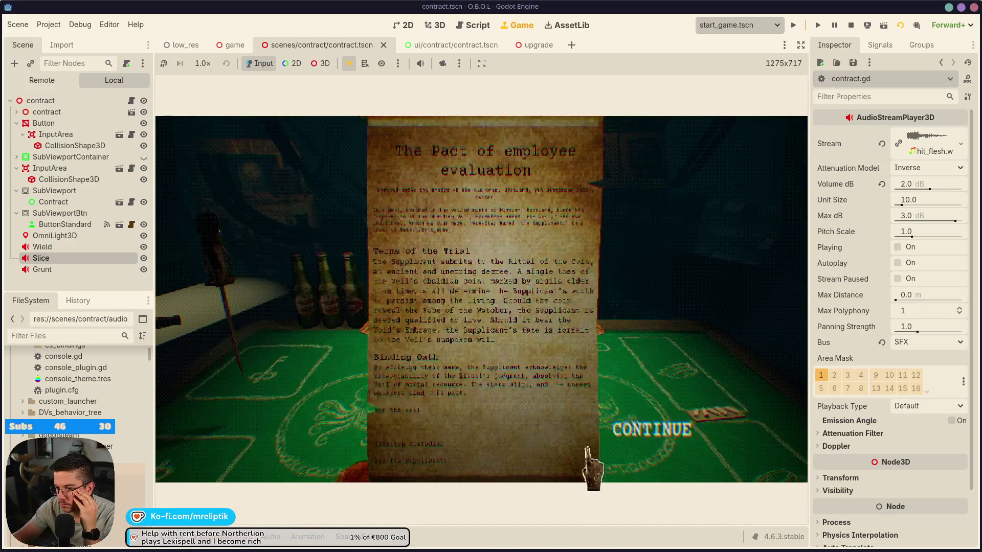
left_click(482, 435)
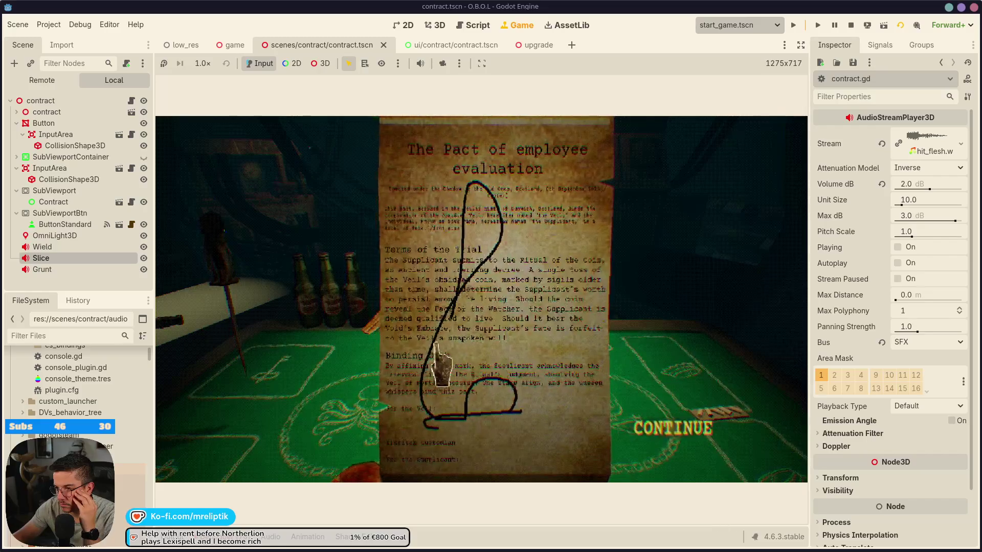
left_click(627, 447)
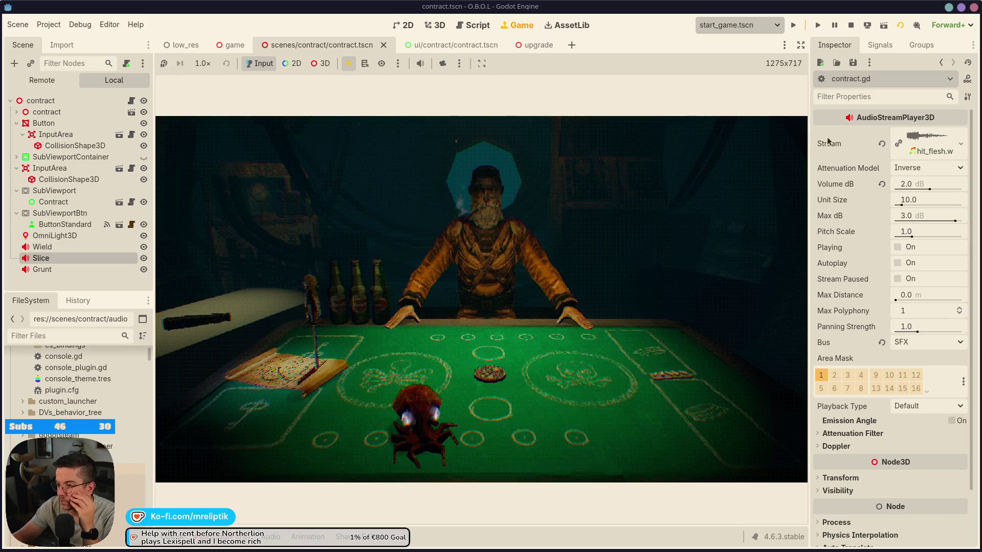
left_click(851, 25)
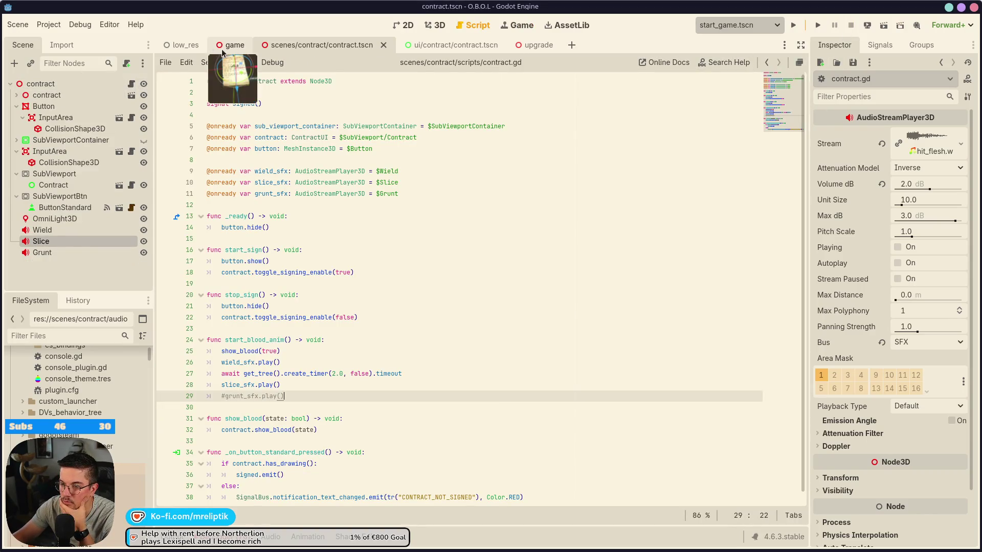
- In game.gd, add tween.tween_callback(start_game) at the end of the contract tween sequence
left_click(234, 45)
scroll(126, 86, "up", 5)
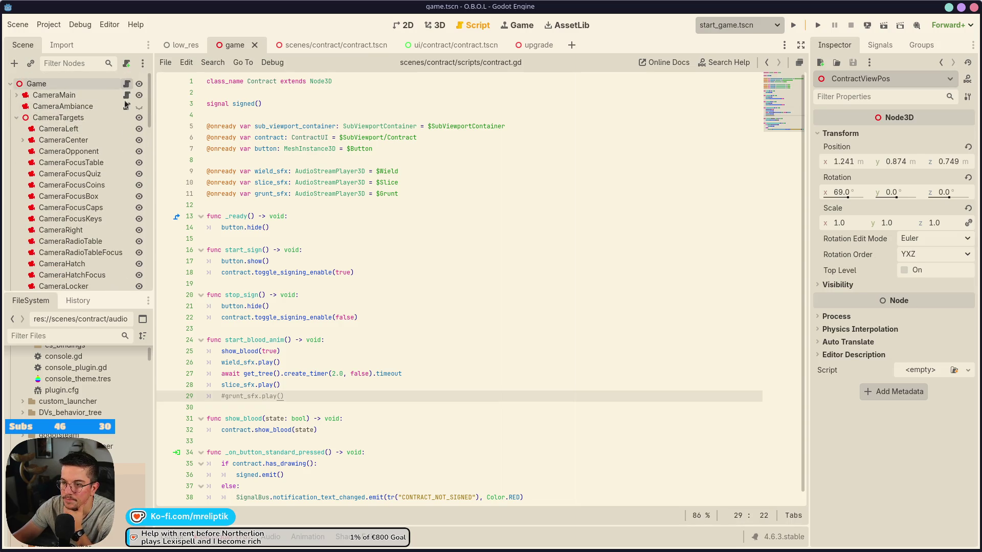
left_click(126, 84)
scroll(334, 374, "down", 8)
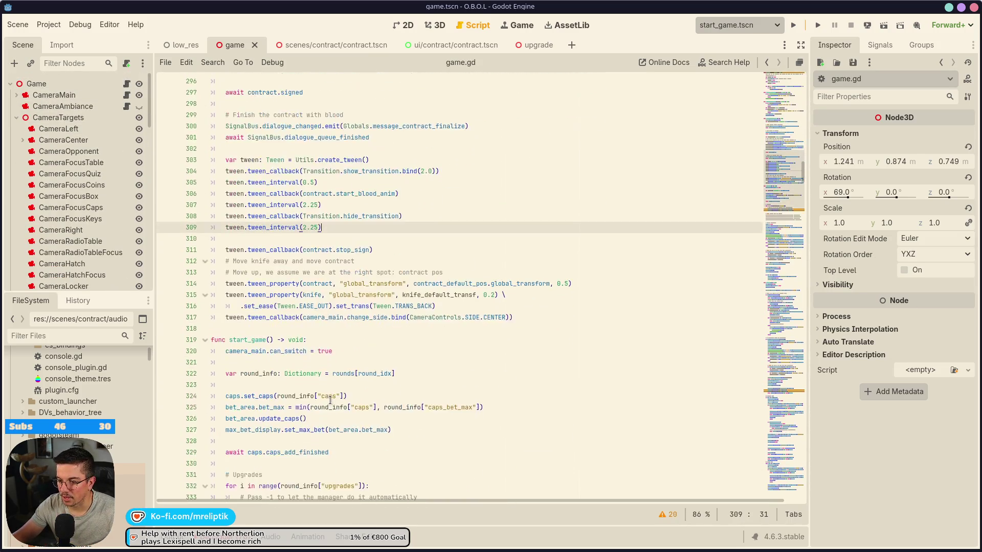
left_click(548, 316)
key("Return")
key("Return")
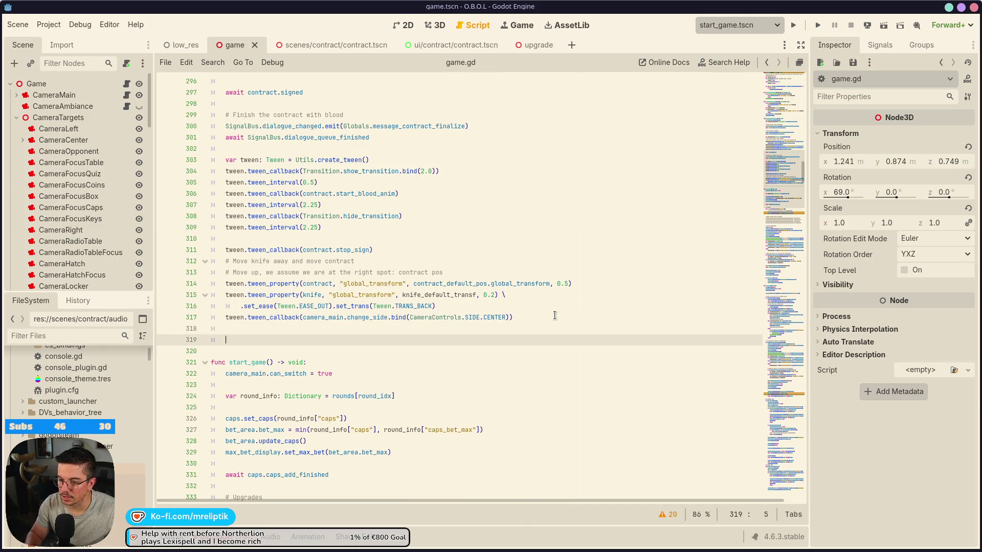
type("tween.twee")
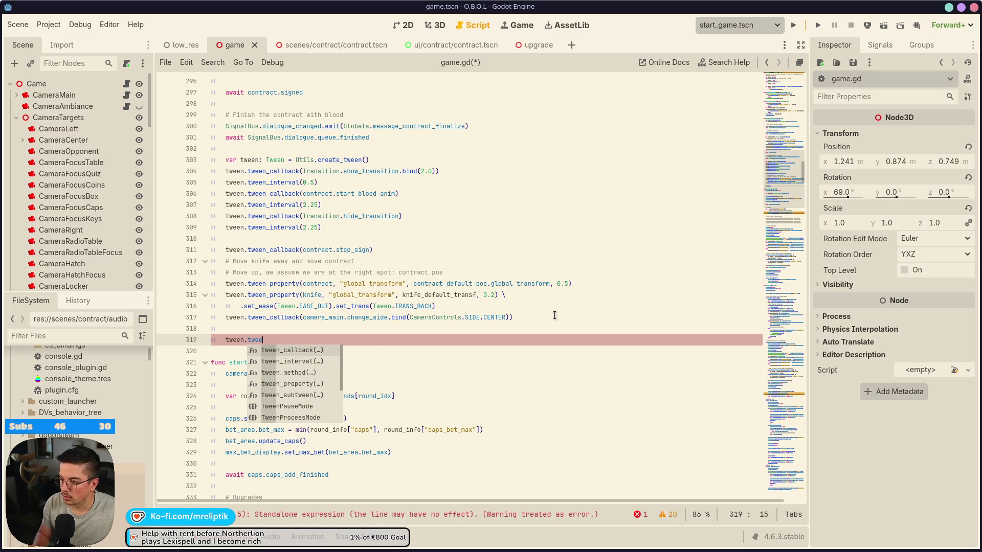
key("Return")
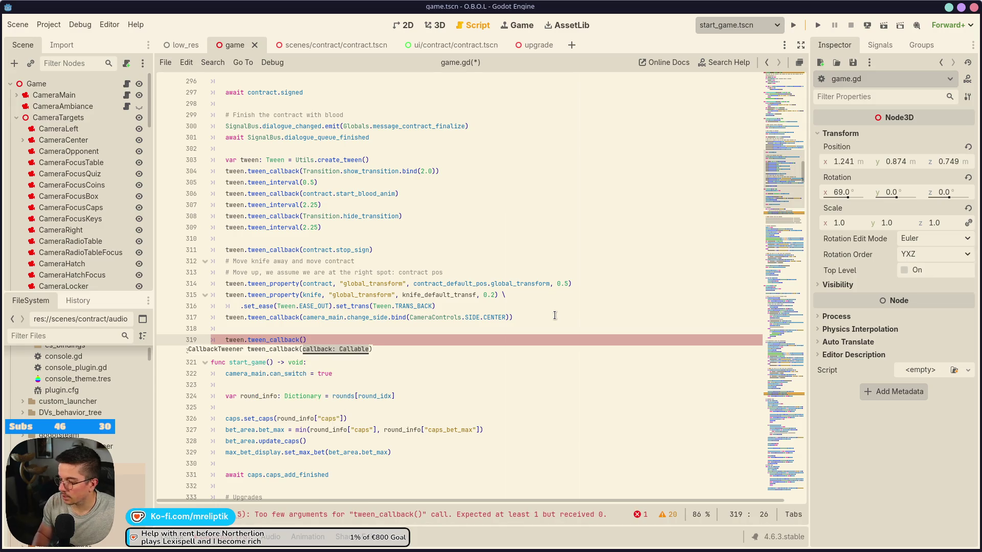
type("start")
key("Return")
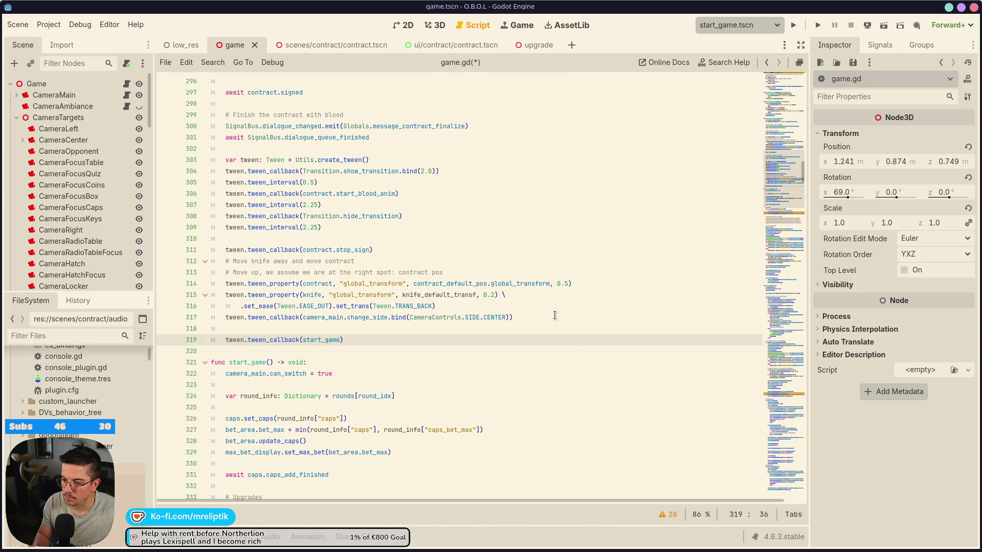
- Delete the blank line above the new call, save game.gd, and launch the game with F5
key("Up")
key("ctrl+shift+k")
key("ctrl+s")
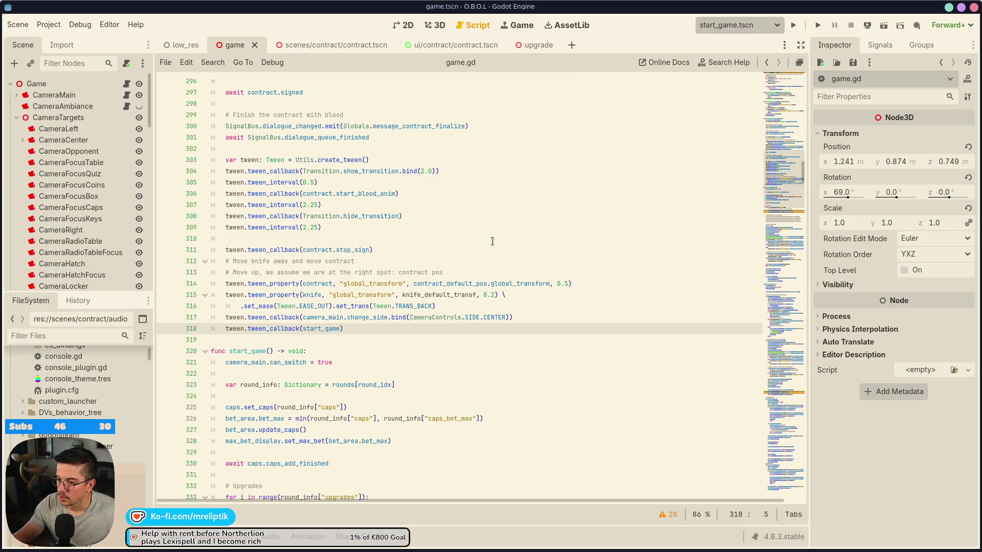
key("F5")
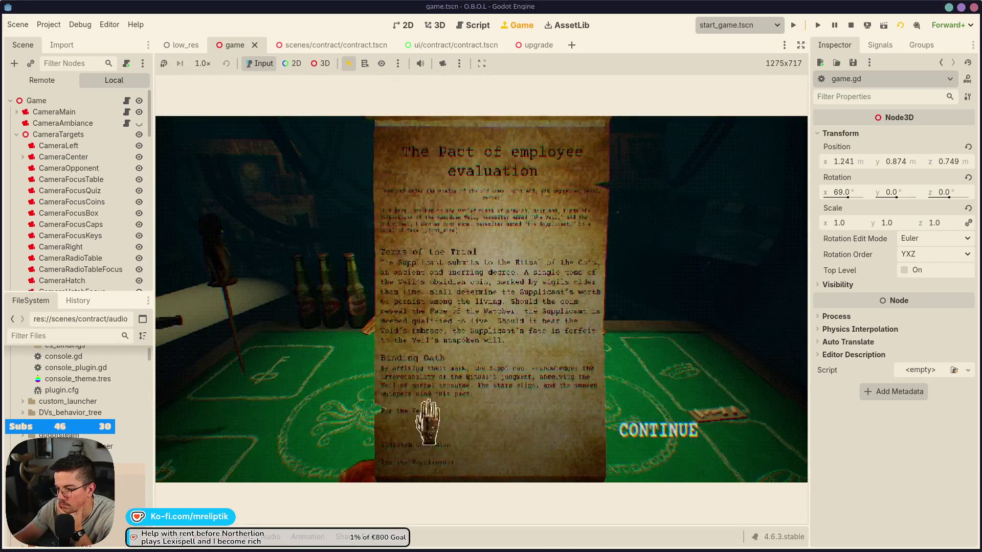
- Sign the contract, continue, and dismiss it to return to the dealer's table
mouse_move(466, 419)
left_mouse_down()
mouse_move(450, 424)
mouse_move(507, 421)
left_mouse_up()
left_click(649, 438)
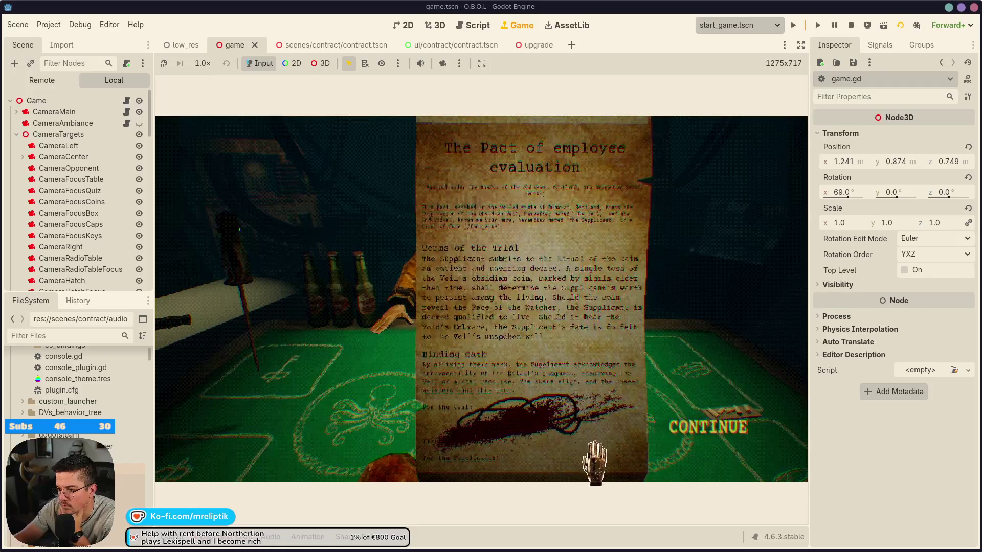
left_click(595, 463)
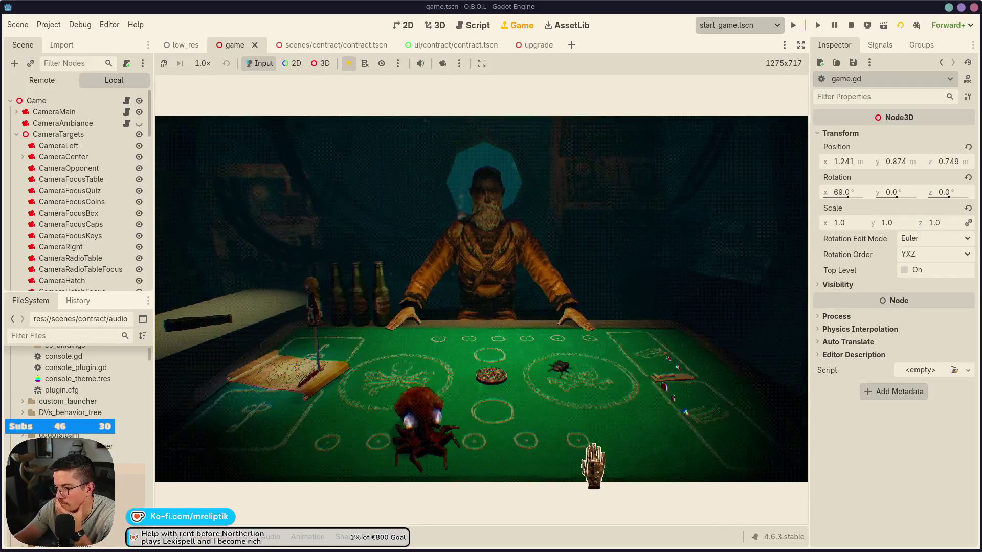
- Select Blood in ui/contract/contract.tscn and try Multiply blending on its material
left_click(474, 46)
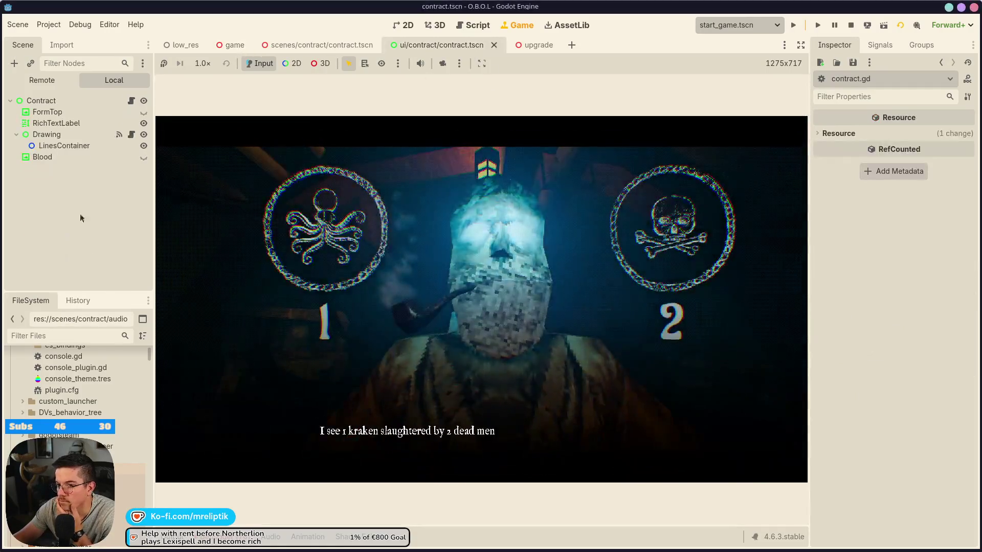
left_click(61, 160)
scroll(887, 449, "down", 10)
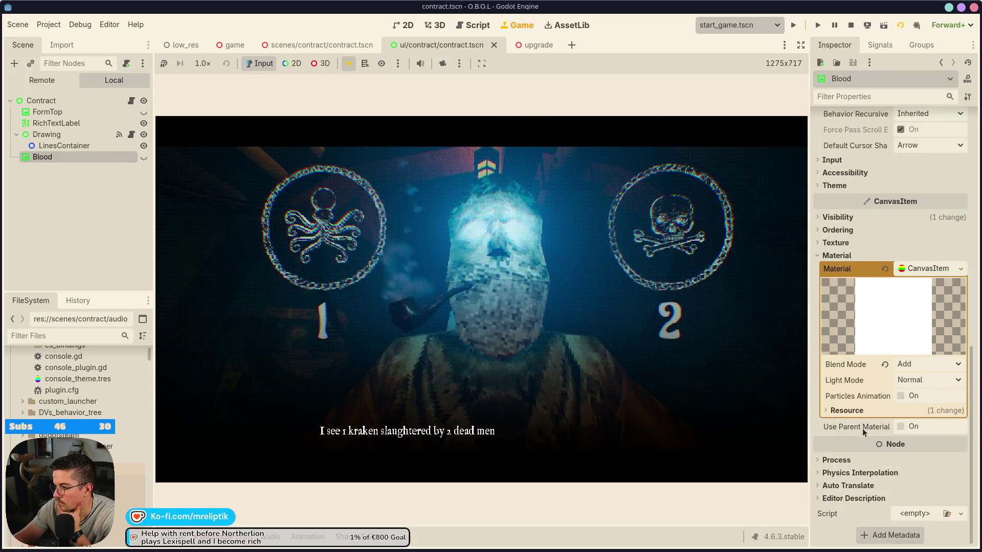
left_click(916, 365)
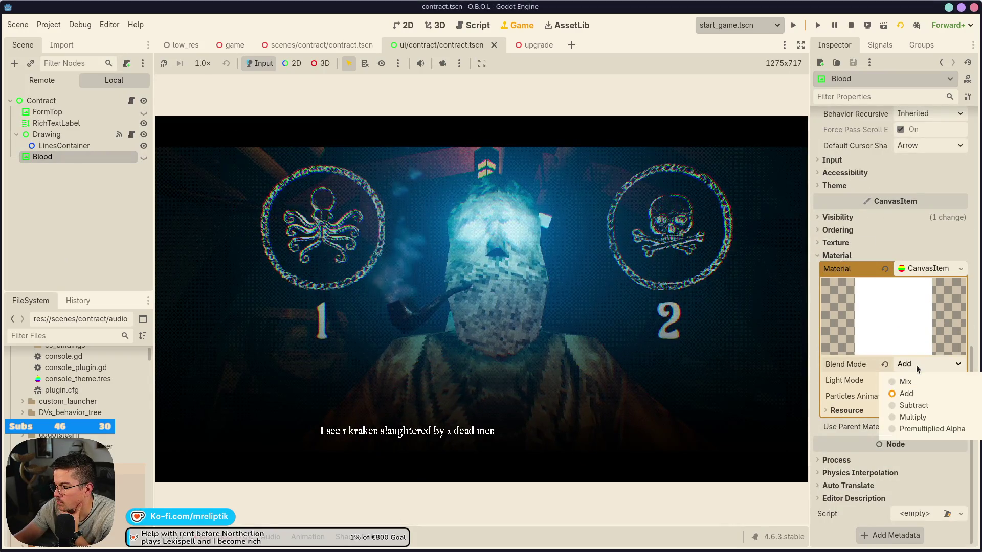
left_click(912, 417)
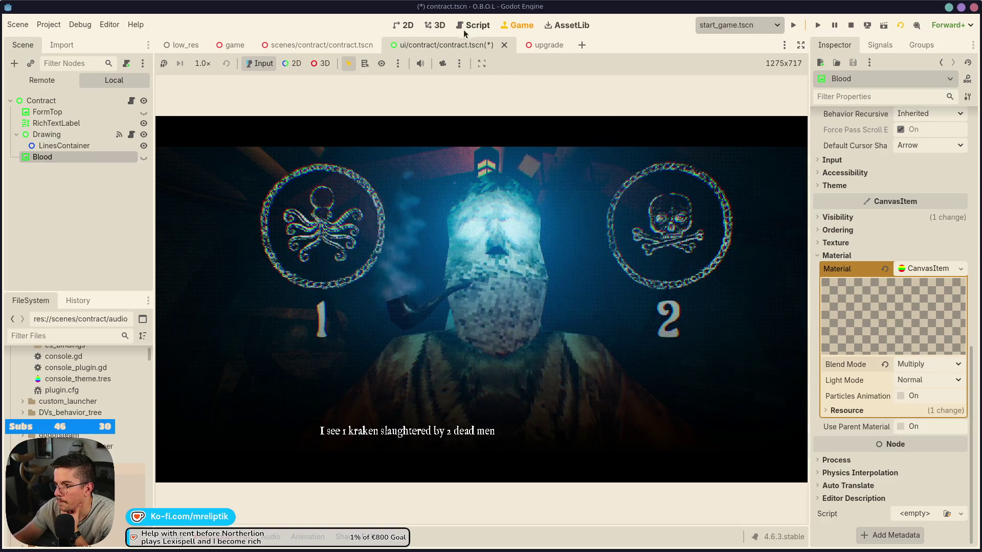
- Show the contract in the 2D editor with Blood visible and switch its blending to Add
left_click(437, 25)
left_click(406, 26)
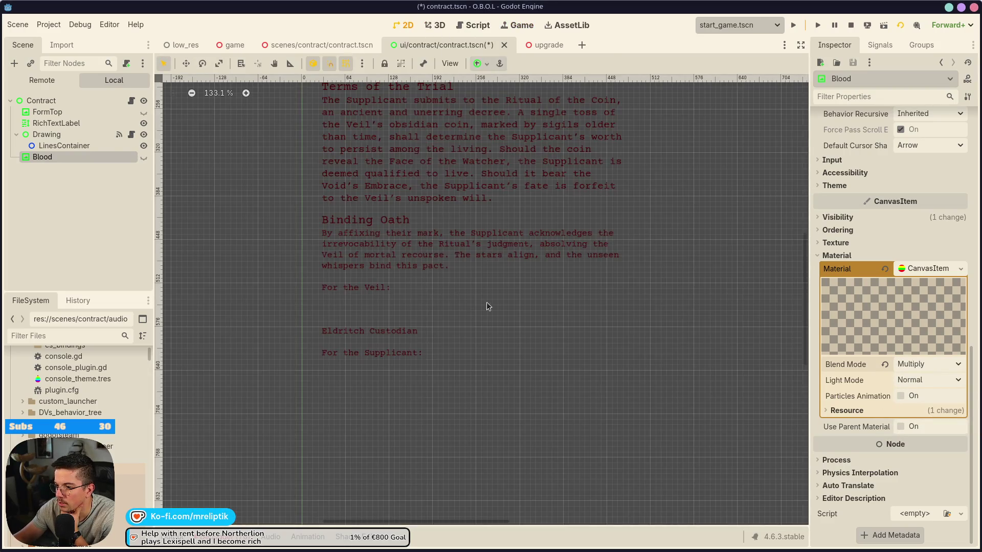
scroll(487, 307, "down", 4)
left_click(143, 157)
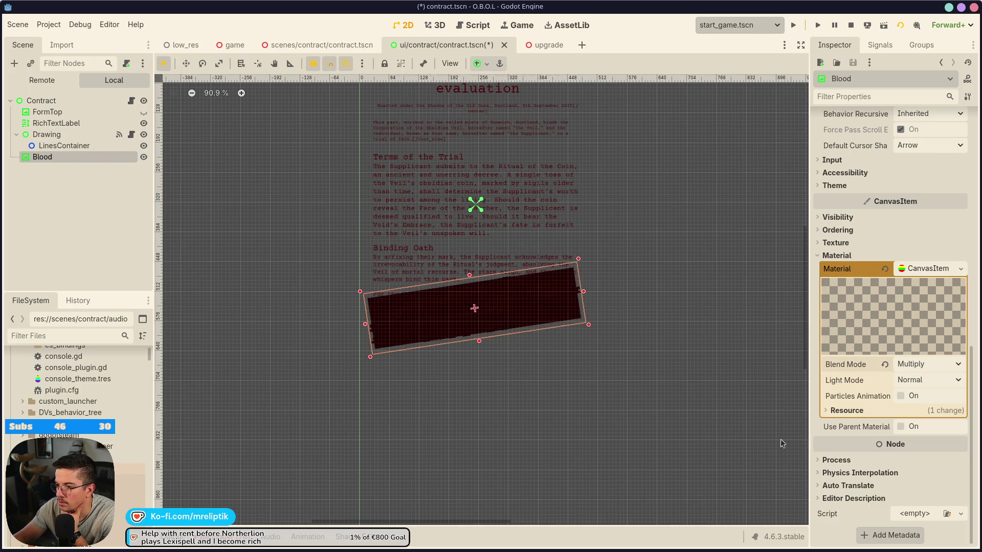
left_click(911, 365)
left_click(911, 389)
- Compare Mix and Subtract blending, settle on Add, and save the contract scene
left_click(911, 364)
left_click(908, 381)
left_click(913, 365)
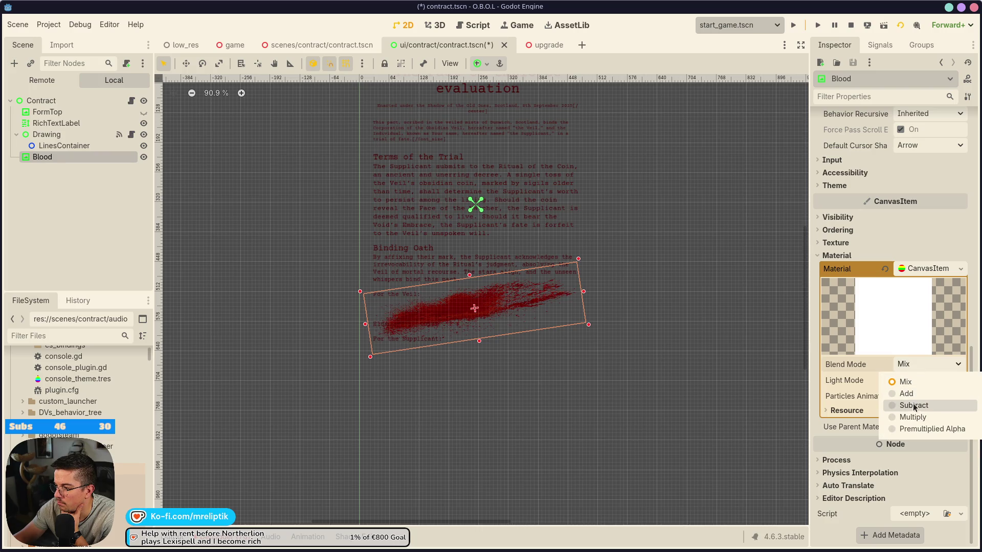
left_click(913, 407)
left_click(915, 365)
left_click(911, 390)
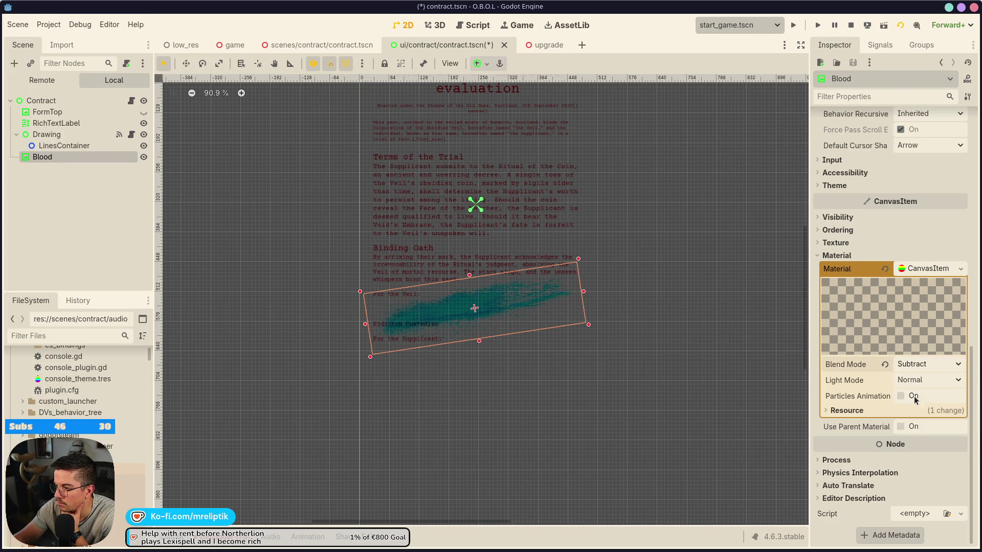
left_click(67, 211)
key("ctrl+s")
- Lower the Blood node's Self Modulate alpha to make the splatter semi-transparent
left_click(90, 154)
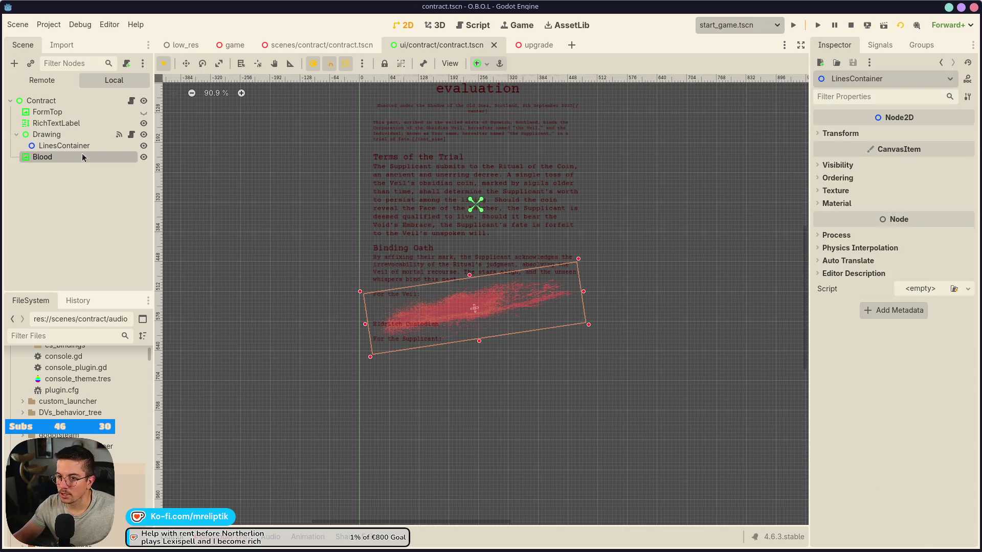
left_click(825, 219)
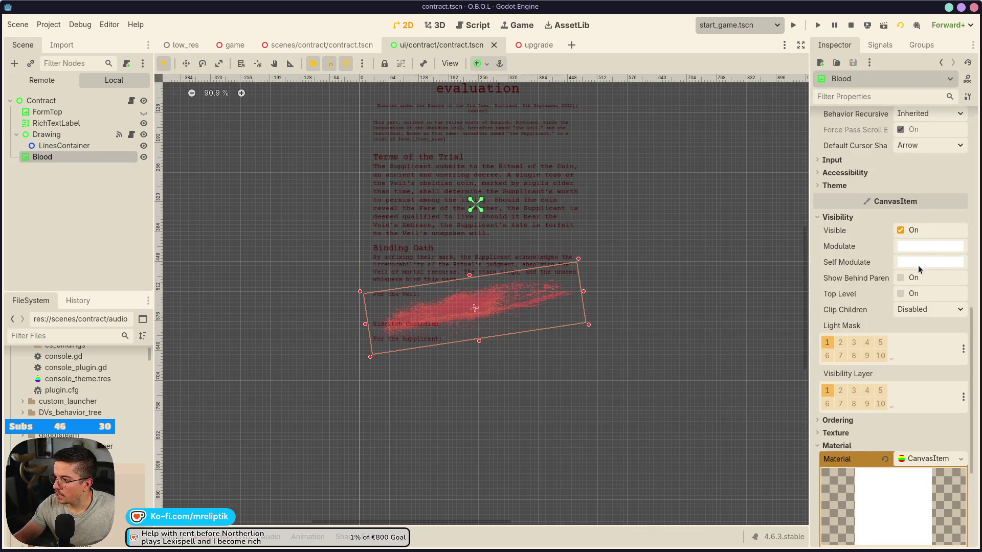
left_click(920, 264)
left_click_drag(925, 487, 902, 486)
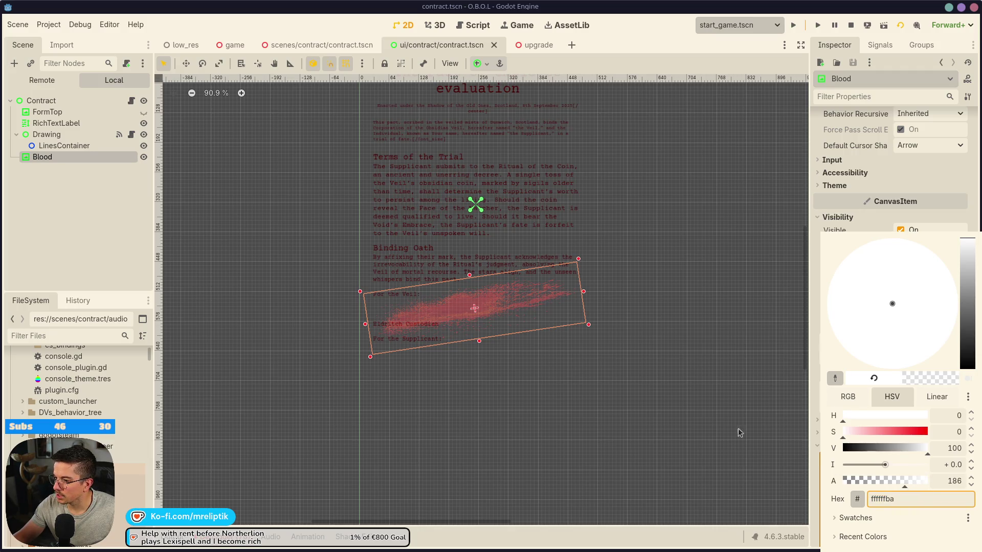
left_click(180, 244)
- Restart the game, hide the Blood node by default, and continue past the signed contract
left_click(441, 25)
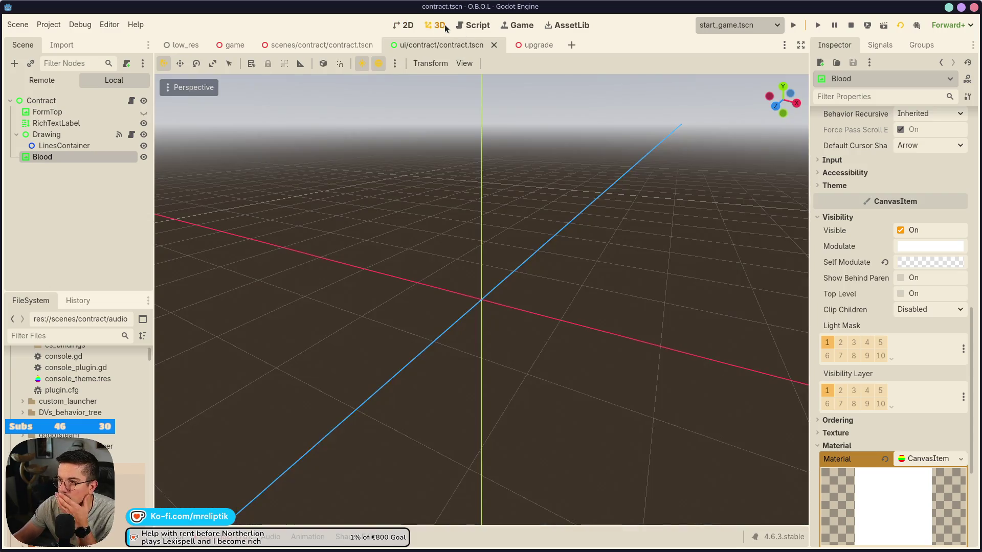
left_click(517, 25)
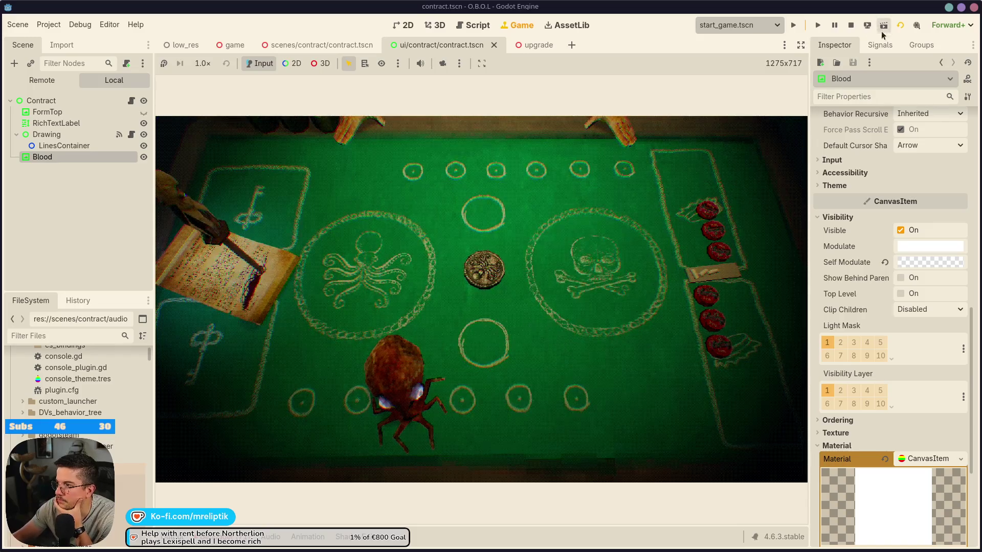
left_click(851, 26)
left_click(793, 25)
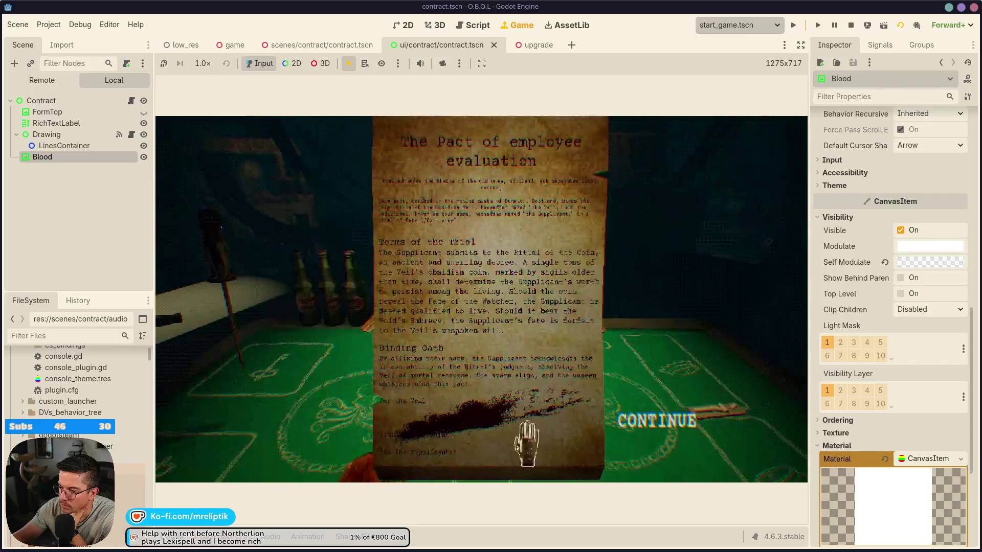
left_click(143, 157)
left_click(103, 225)
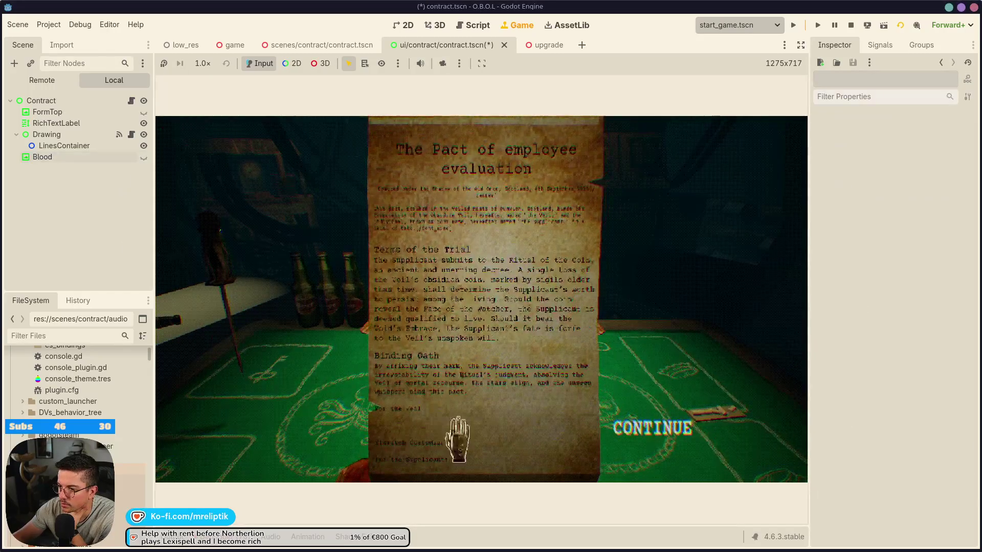
left_click(657, 450)
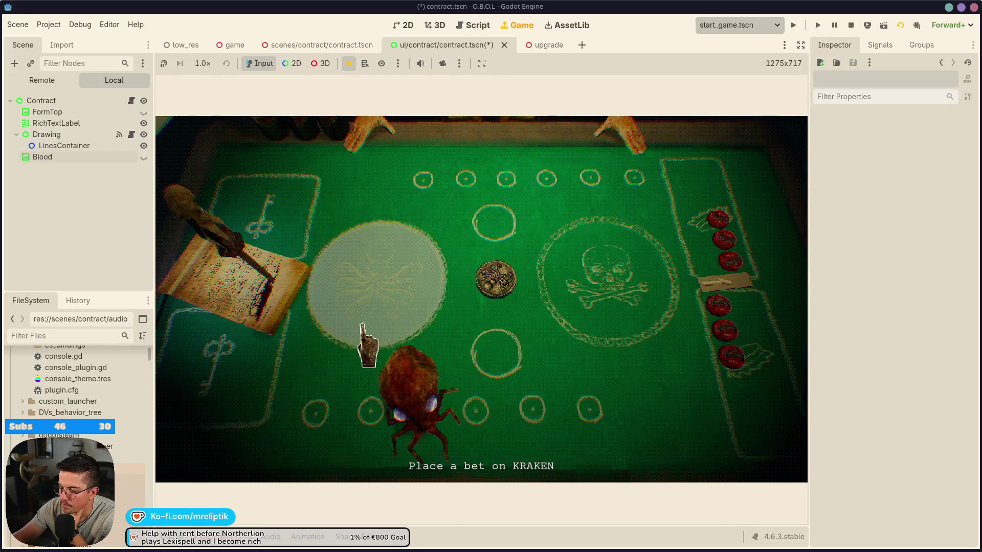
- Bet a chip on the skull, flip the coin, and pick the corporate life answer
left_click(626, 335)
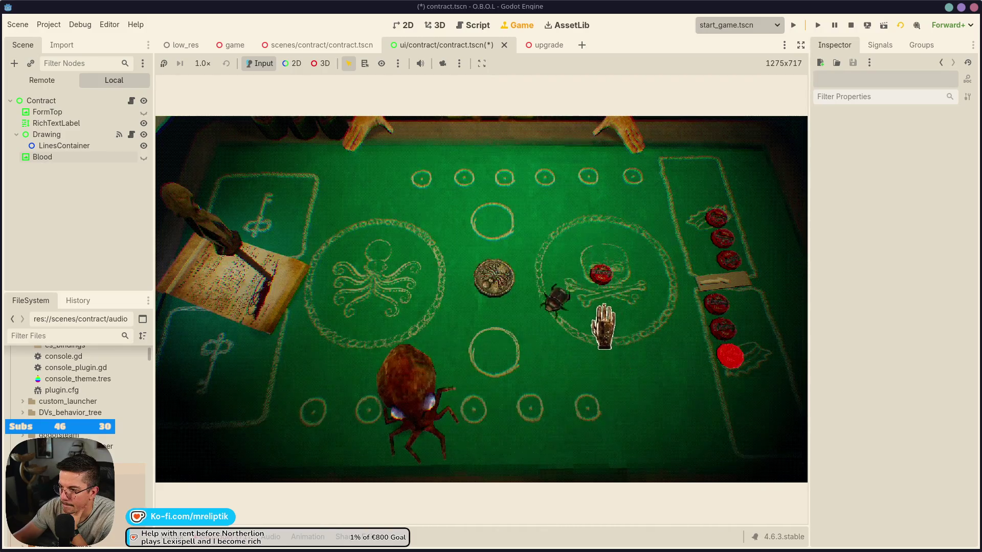
left_click(527, 300)
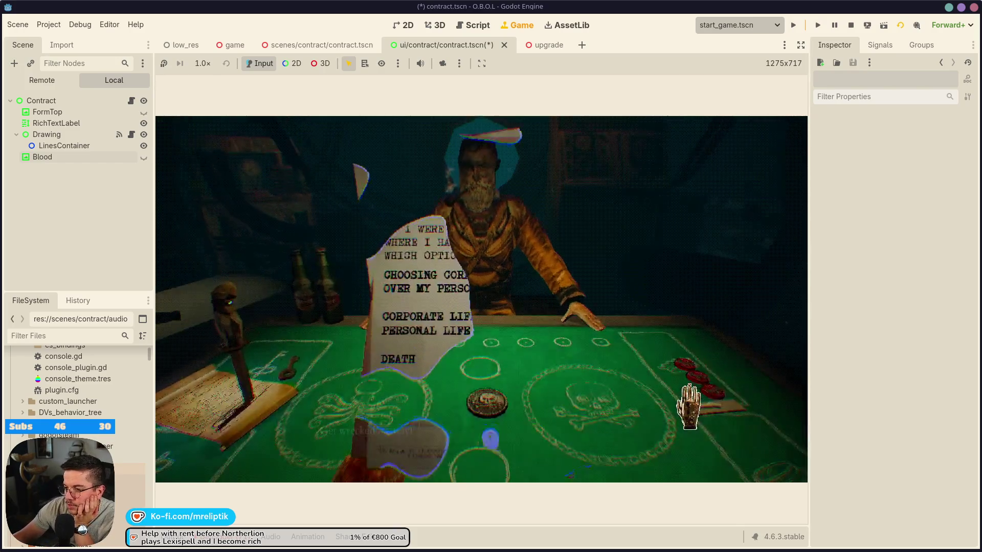
left_click(443, 327)
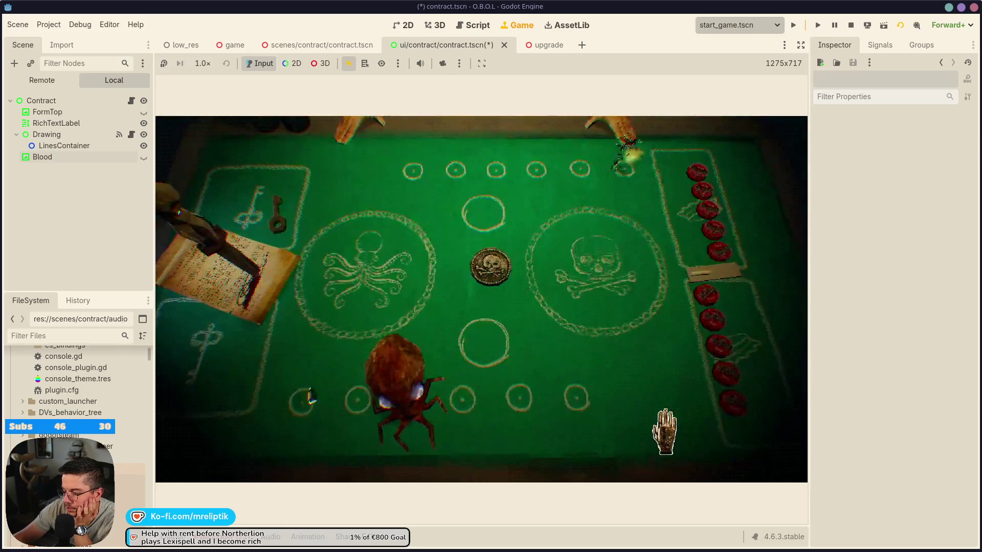
- Bet a chip on the kraken and flip the coin
left_click(352, 283)
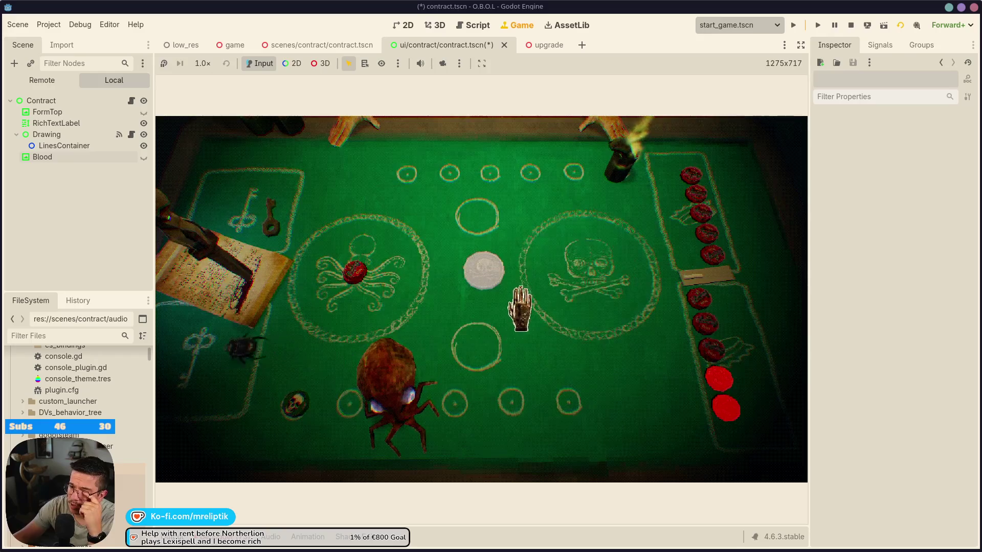
left_click(484, 272)
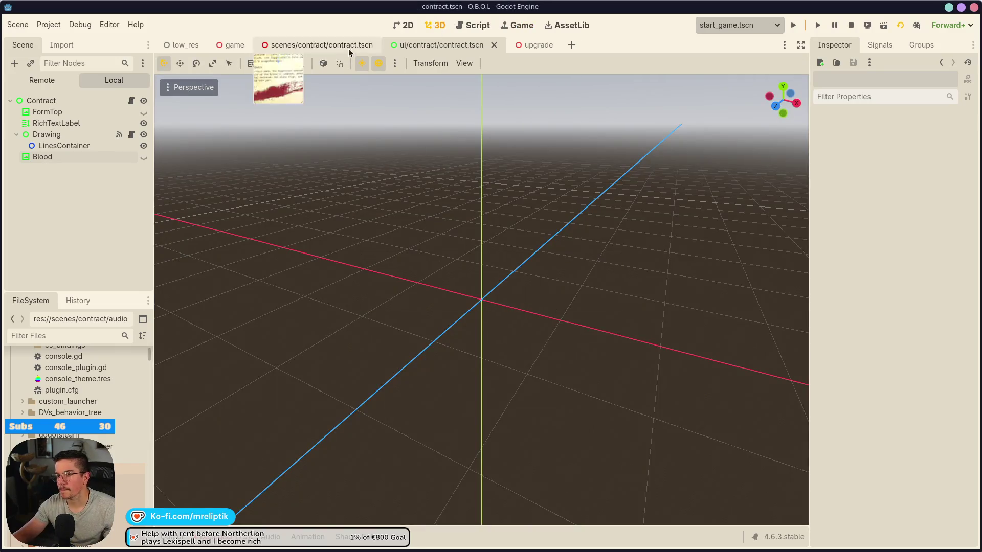
- Go to the game scene in the 3D editor and select the knife node
left_click(408, 29)
left_click(434, 25)
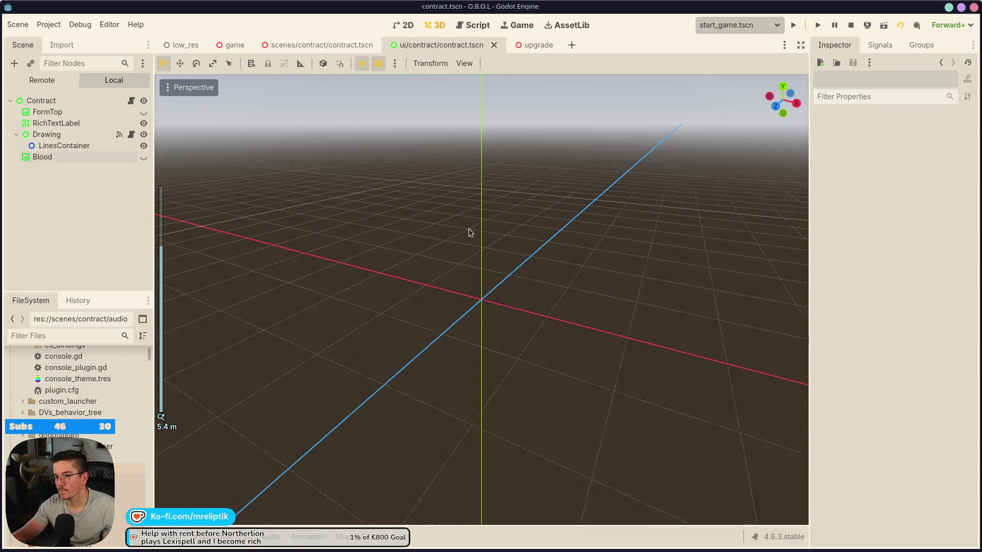
left_click(231, 45)
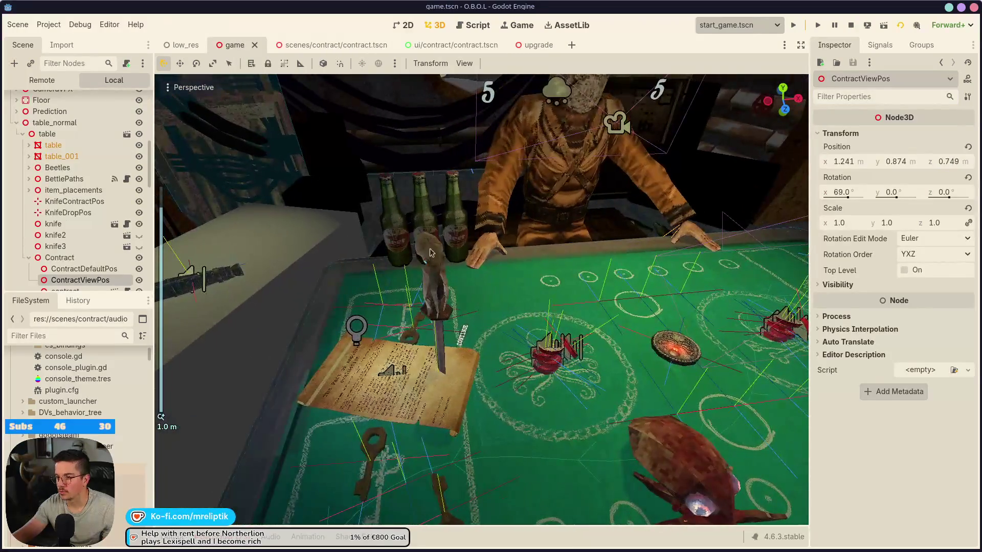
left_click(53, 224)
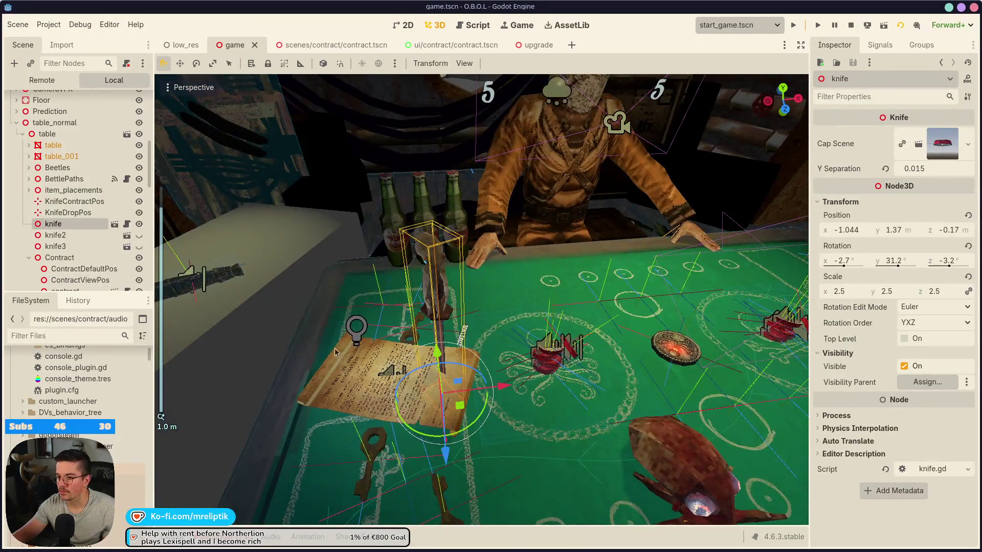
left_click(114, 225)
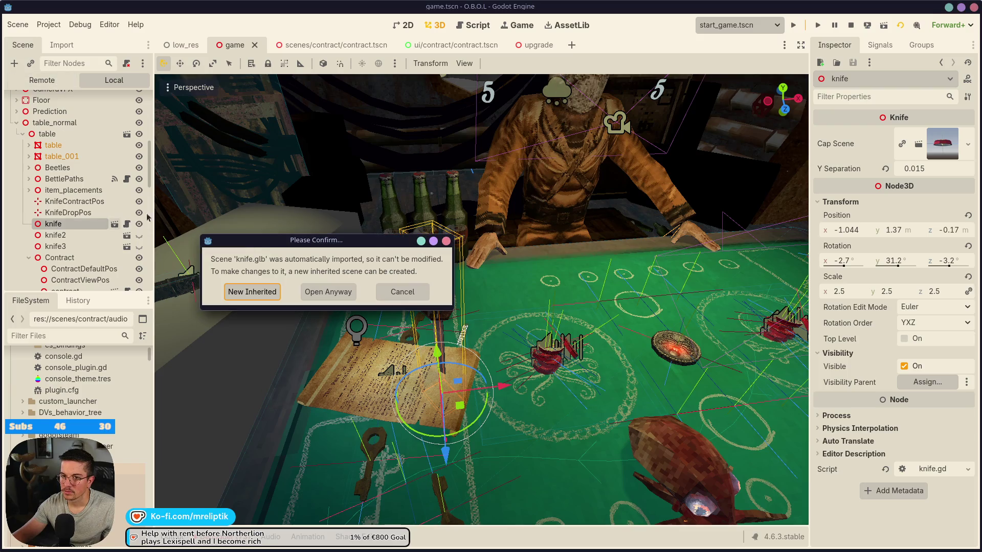
left_click(403, 294)
- Add a GPUParticles3D child node under the knife
right_click(70, 228)
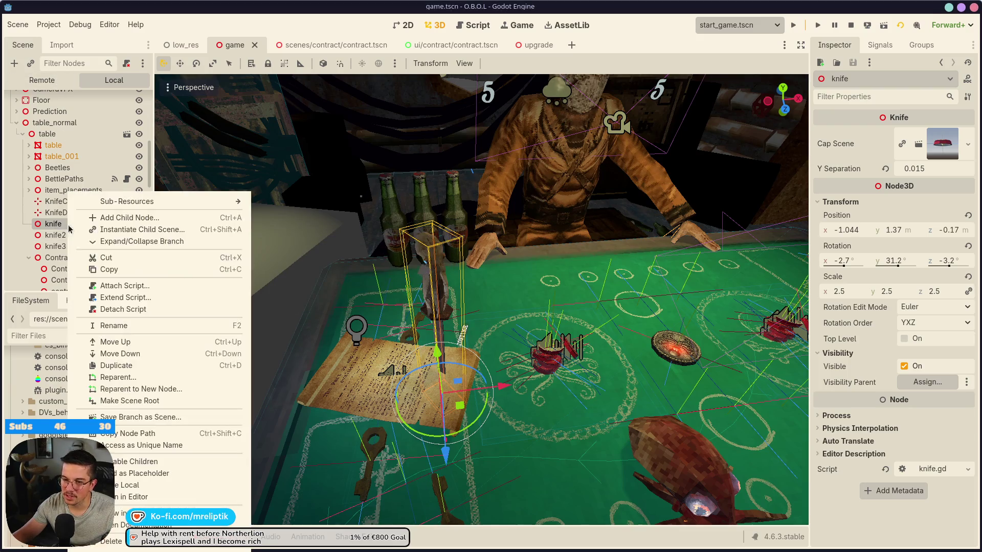
left_click(139, 233)
key("Escape")
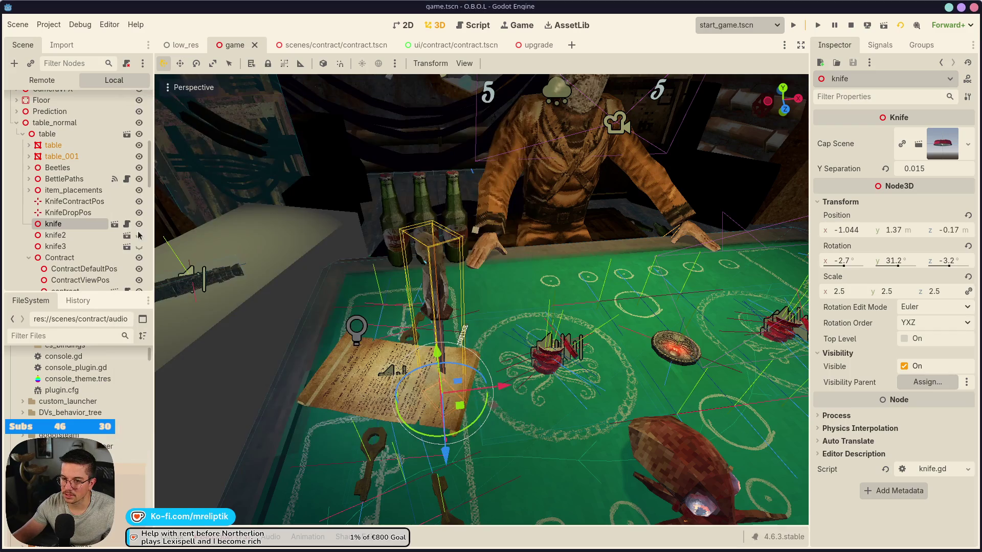
right_click(65, 225)
left_click(113, 217)
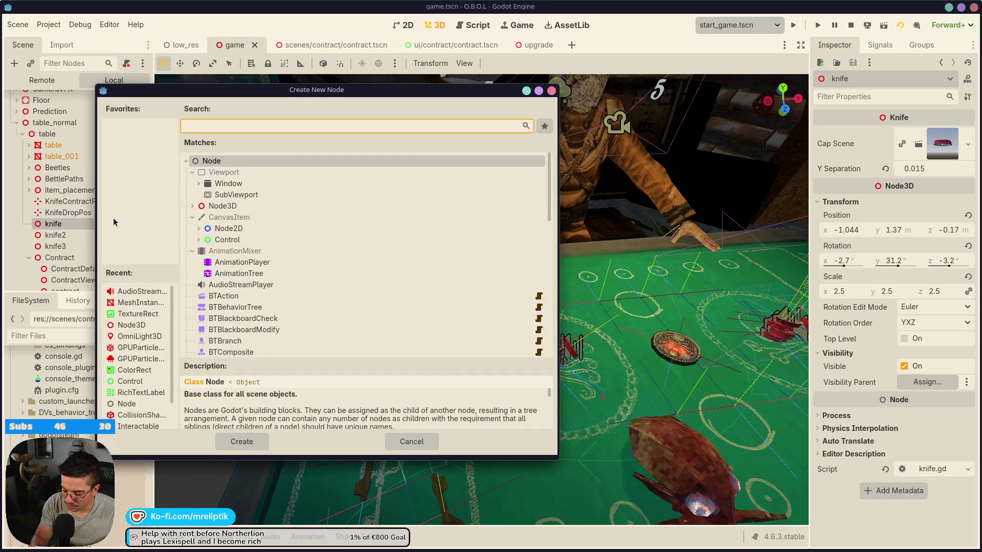
type("particles")
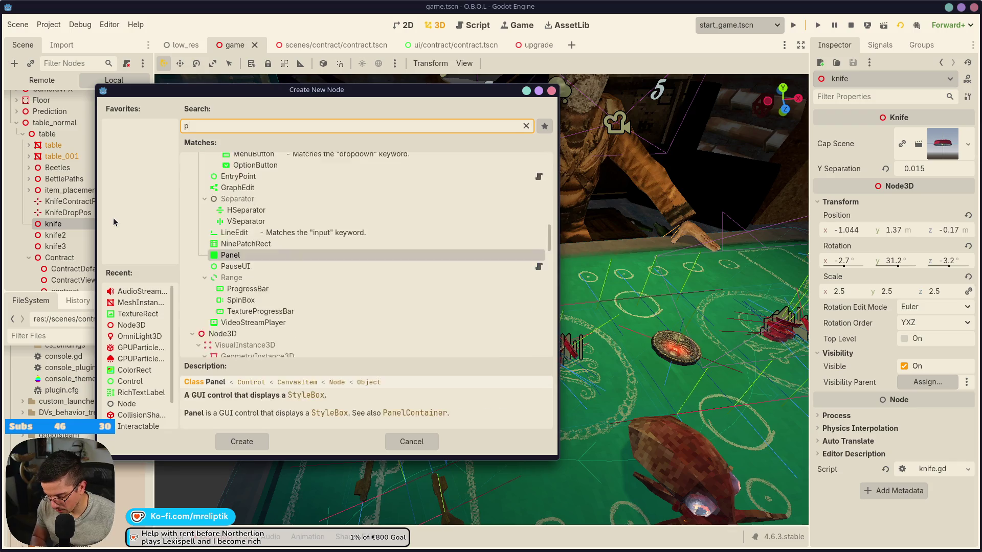
key("Down")
key("Return")
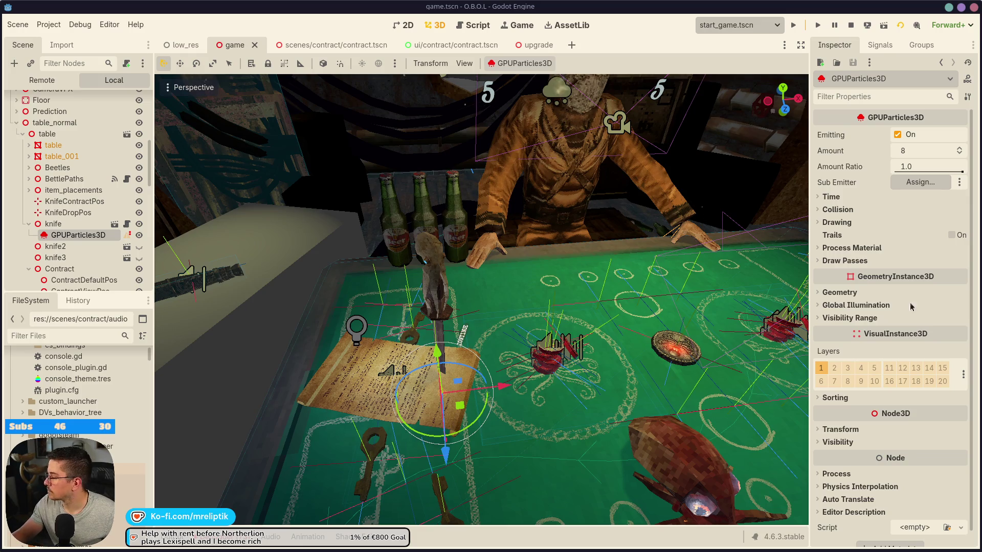
- Rename the new emitter to Fire, set its Amount to 21, and save
type("Fire")
key("Return")
key("ctrl+s")
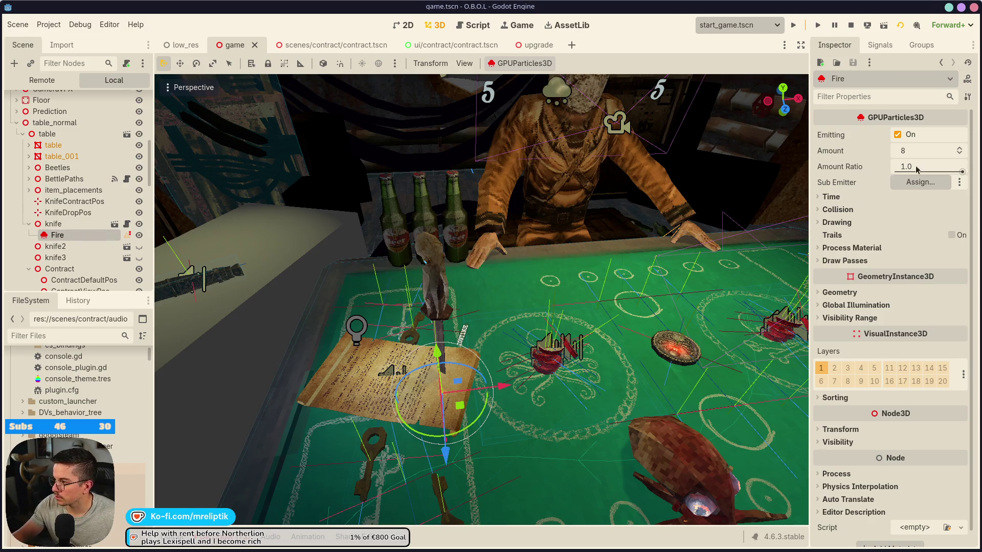
type("21")
key("Return")
key("ctrl+s")
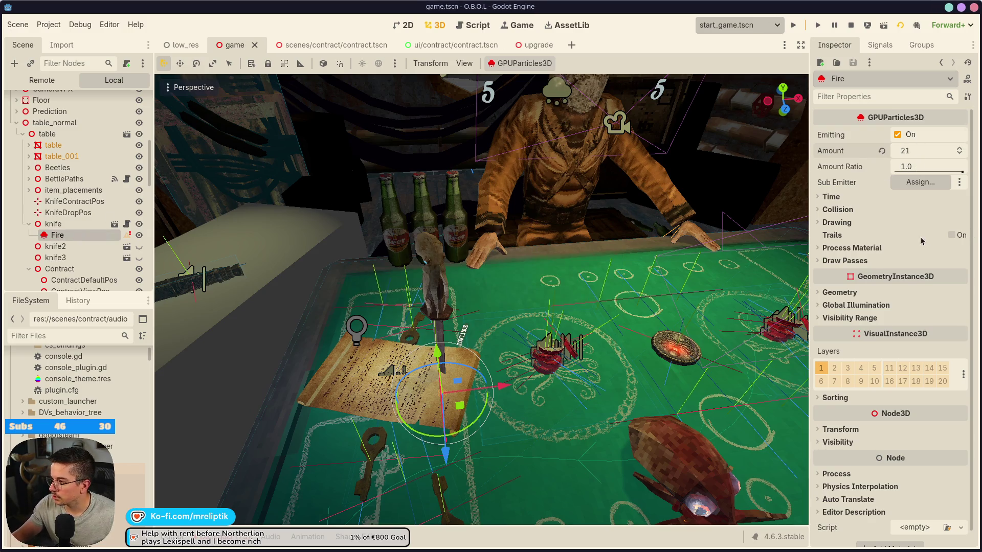
- Assign Fire a new ParticleProcessMaterial
left_click(903, 248)
left_click(916, 262)
left_click(918, 289)
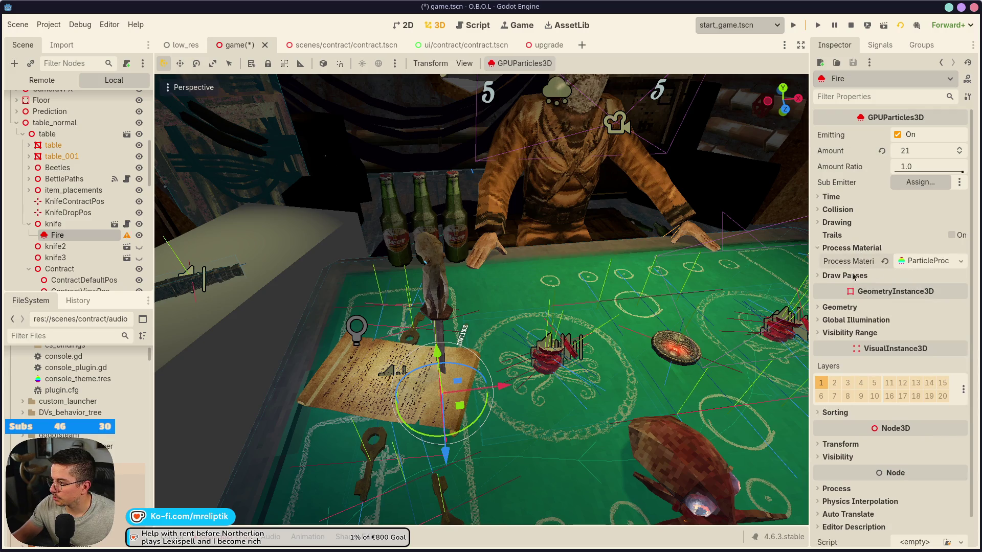
- Set Draw Pass 1 to a new QuadMesh sized 0.3 × 0.3 and save
left_click(845, 276)
left_click(911, 305)
key("Escape")
left_click(961, 305)
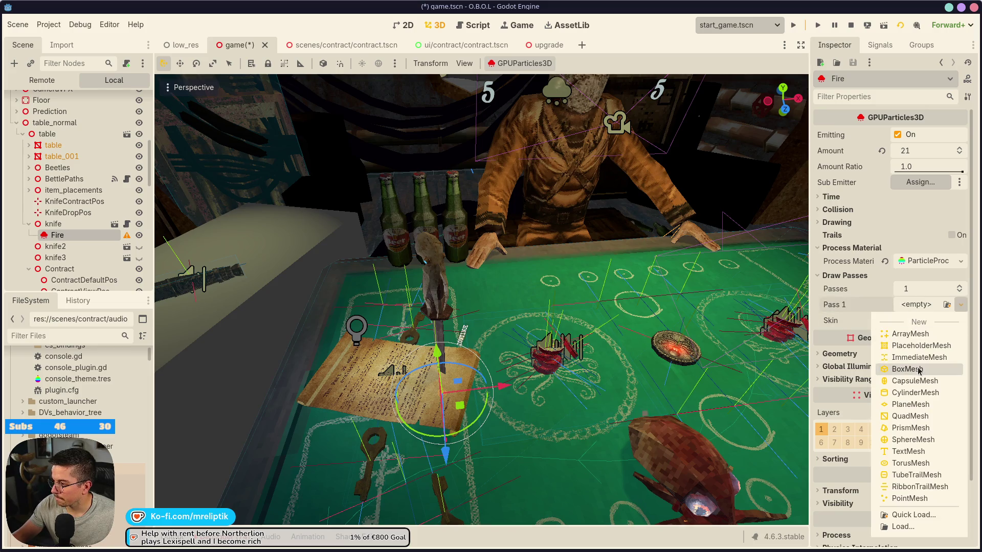
left_click(921, 417)
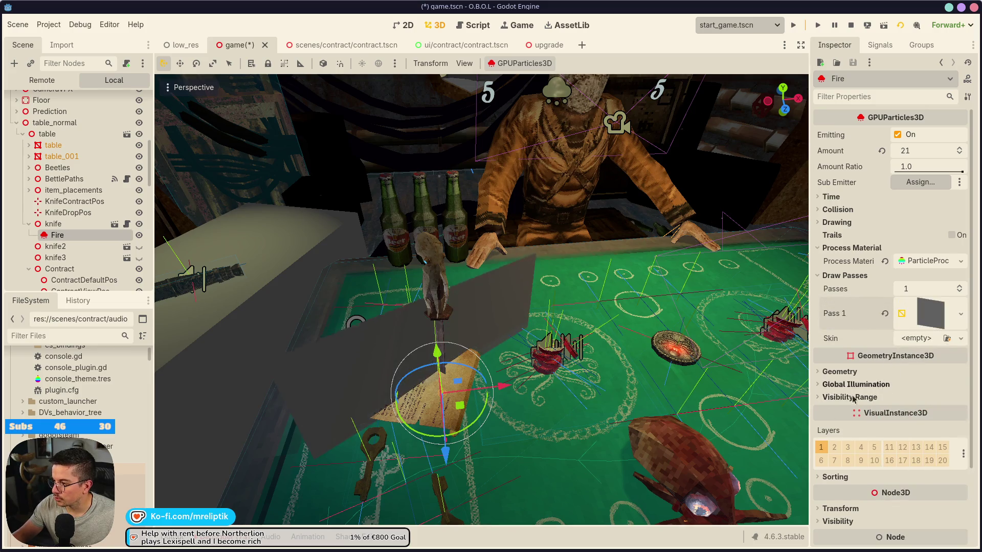
left_click(917, 317)
left_click(916, 416)
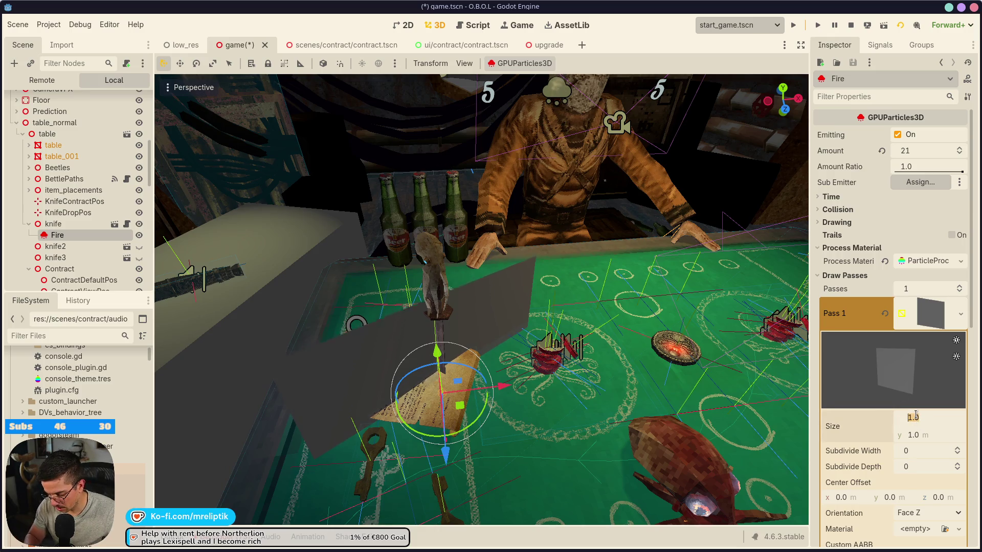
key("Return")
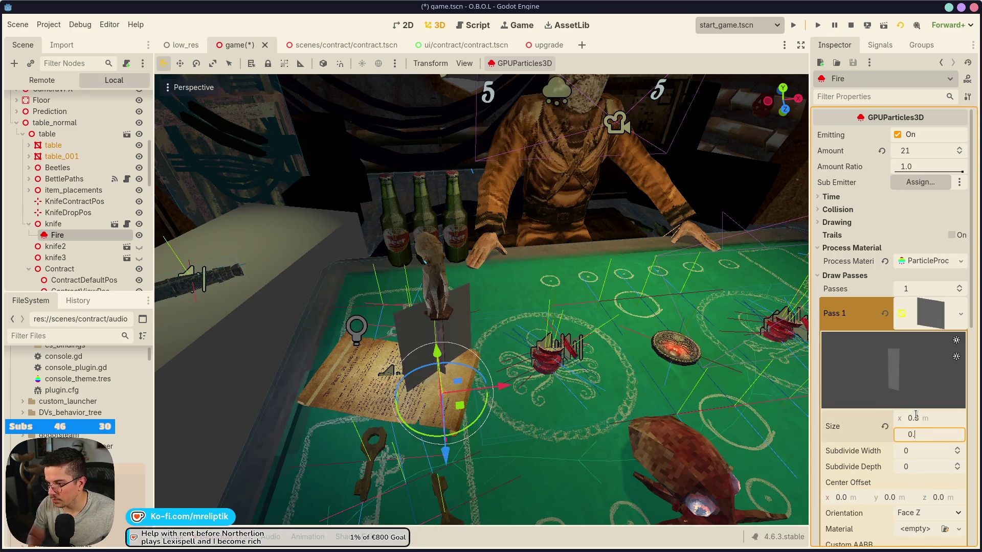
key("ctrl+s")
- Raise the Fire emitter above the knife and save the scene
left_click_drag(443, 357, 439, 230)
scroll(438, 344, "up", 5)
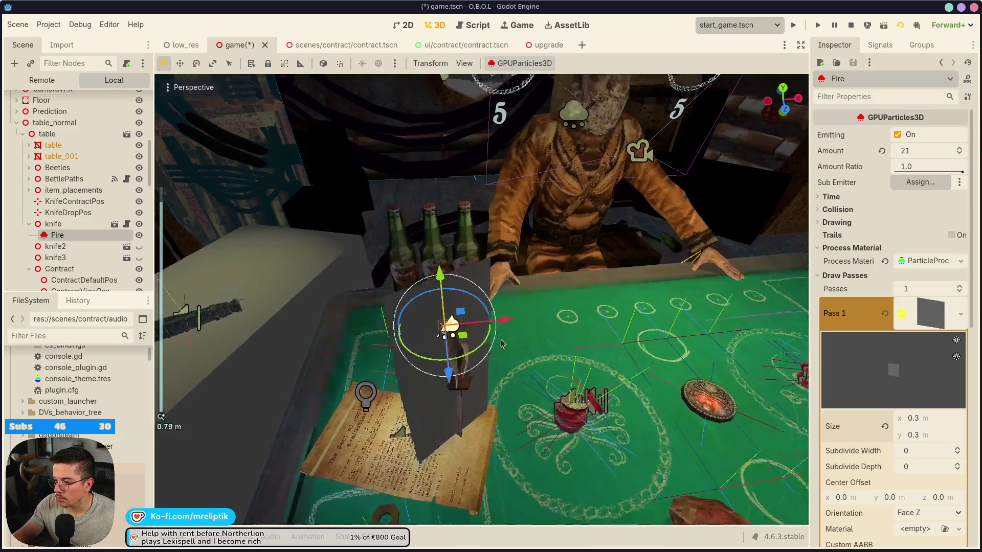
key("ctrl+s")
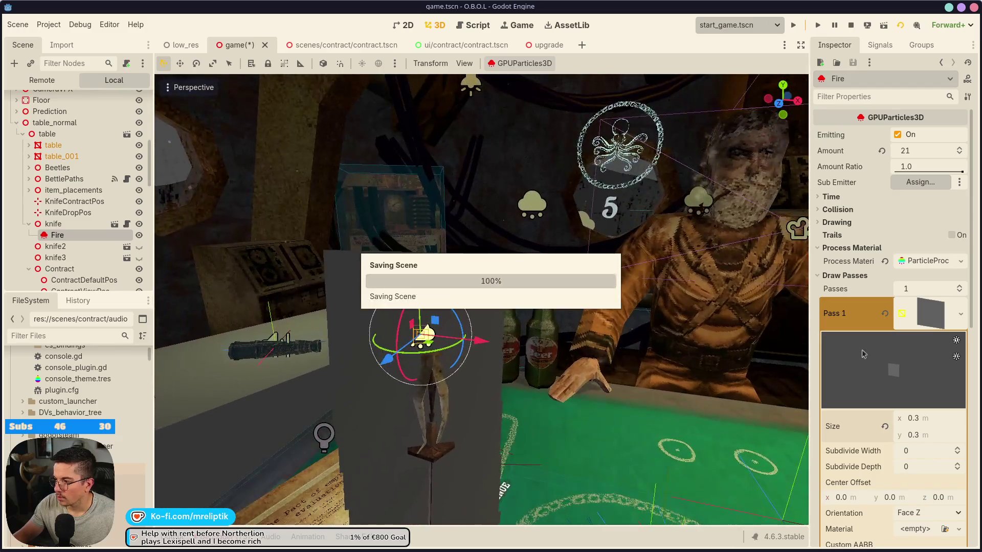
scroll(828, 436, "down", 3)
- Keep the quad's orientation at Face Z and bring up its material options
left_click(926, 405)
left_click(915, 452)
left_click(933, 221)
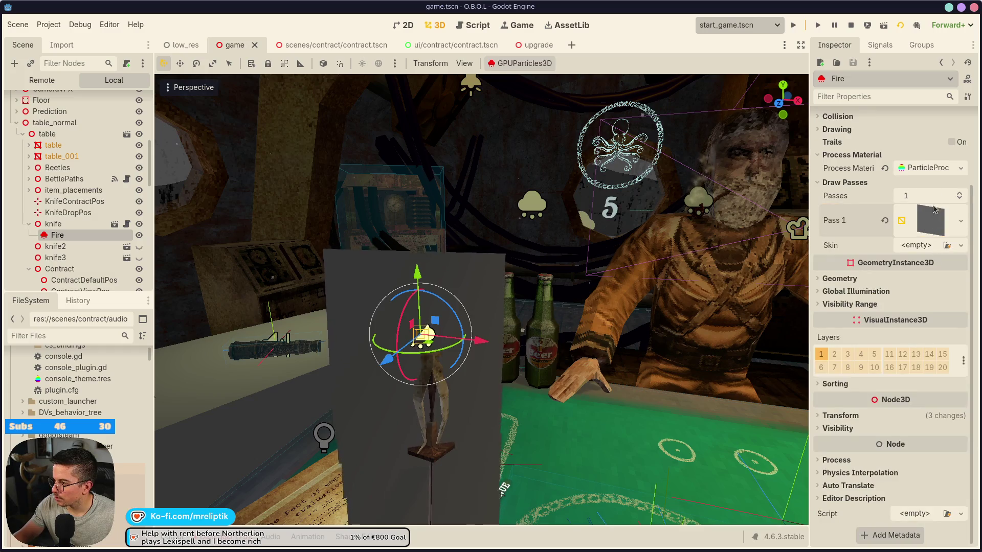
left_click(933, 209)
scroll(937, 353, "down", 2)
left_click(915, 273)
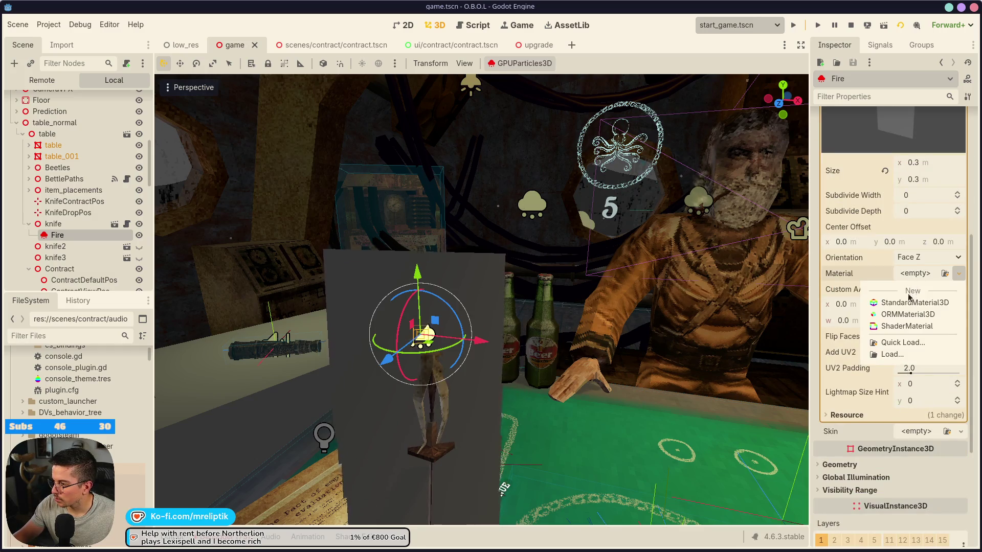
- Give the quad a new StandardMaterial3D with Alpha transparency
left_click(911, 305)
scroll(864, 389, "down", 3)
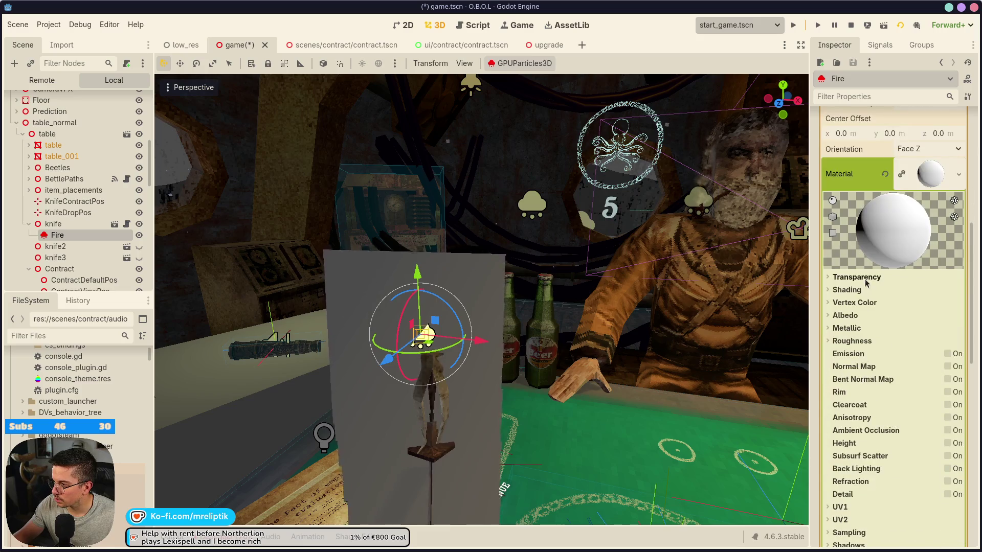
left_click(864, 279)
left_click(917, 290)
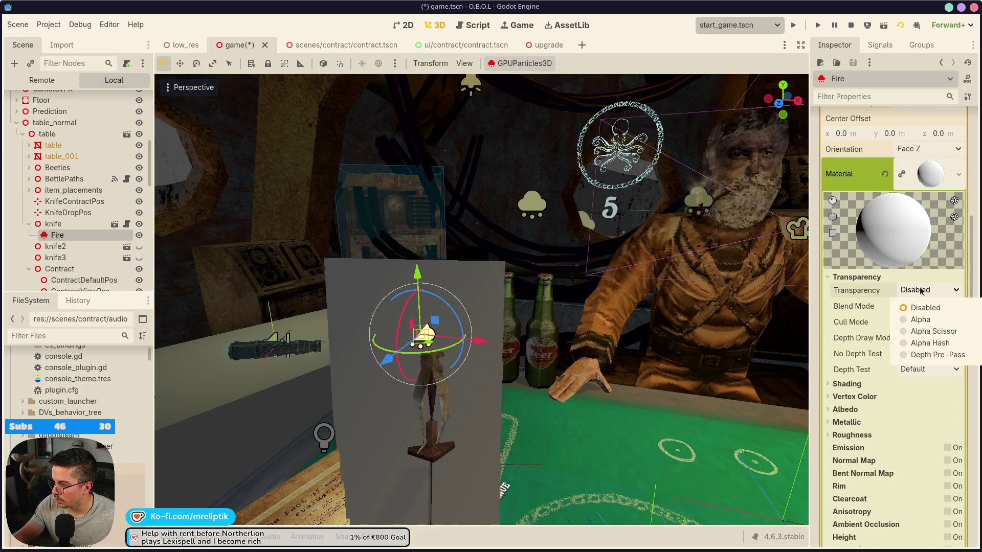
left_click(921, 320)
- Use vertex colour as albedo and set the albedo colour to orange
left_click(851, 386)
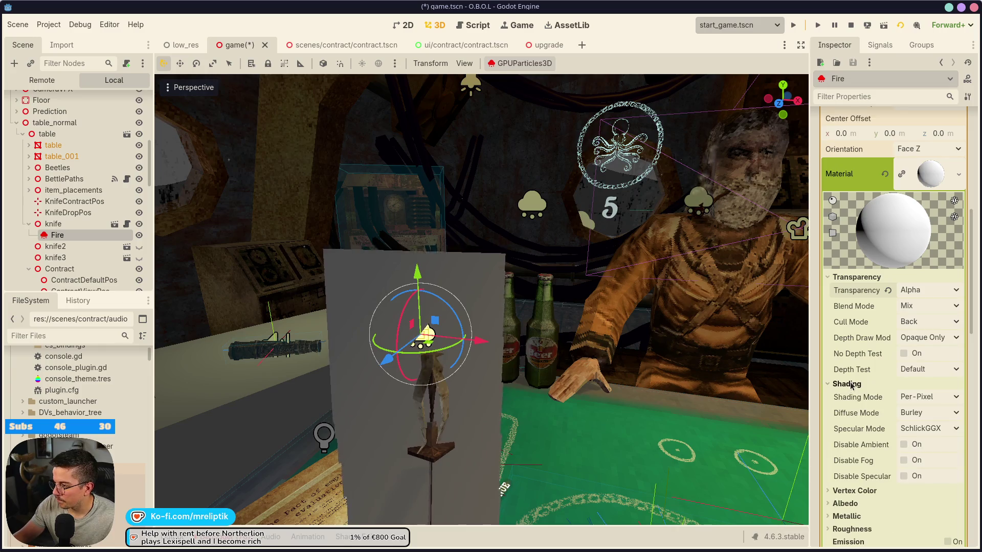
left_click(851, 386)
left_click(855, 397)
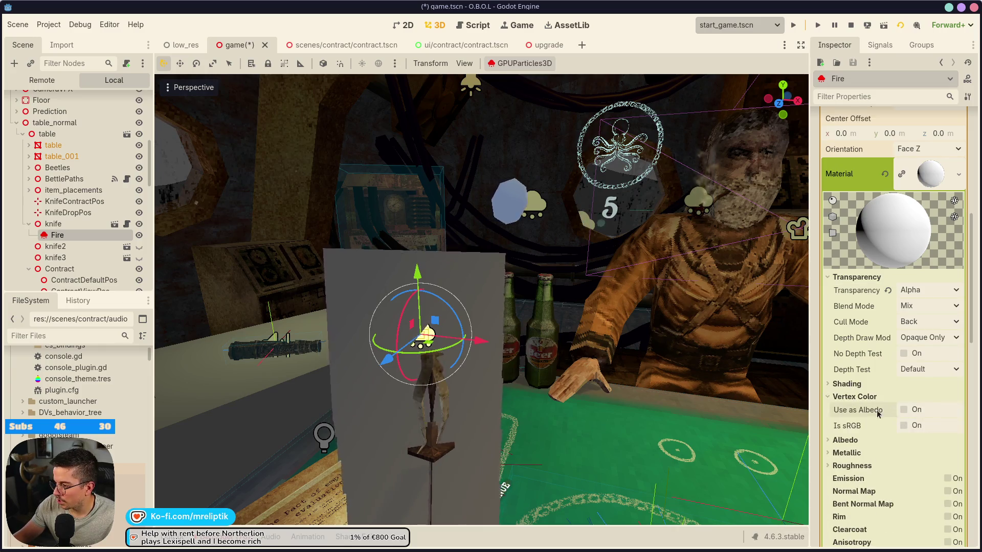
left_click(904, 410)
left_click(854, 397)
left_click(844, 410)
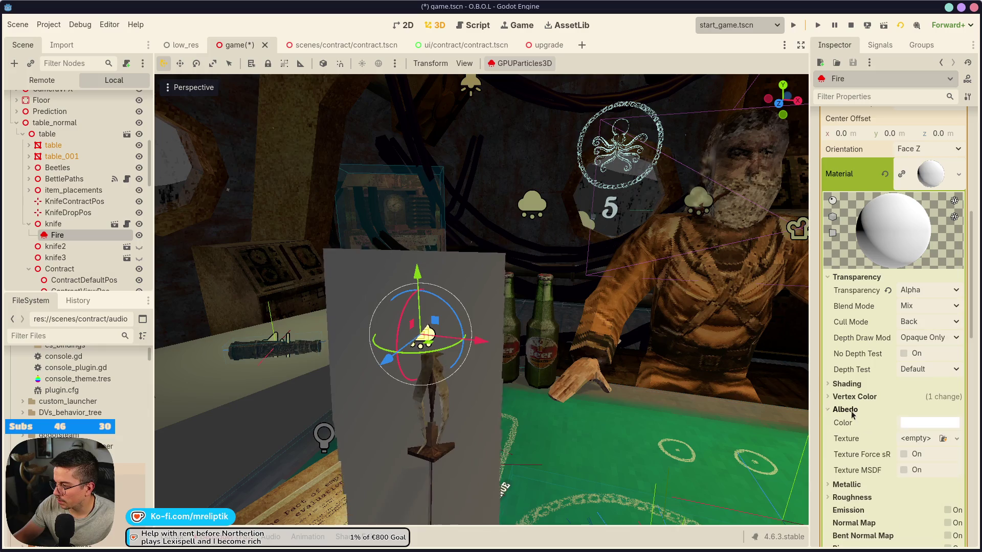
left_click(930, 422)
left_click(948, 202)
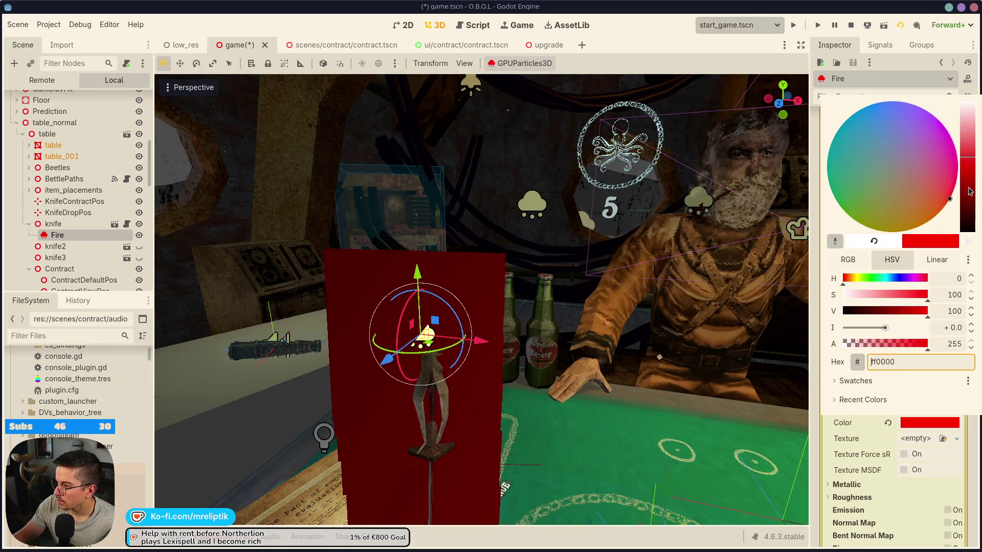
left_click(936, 217)
left_click(835, 451)
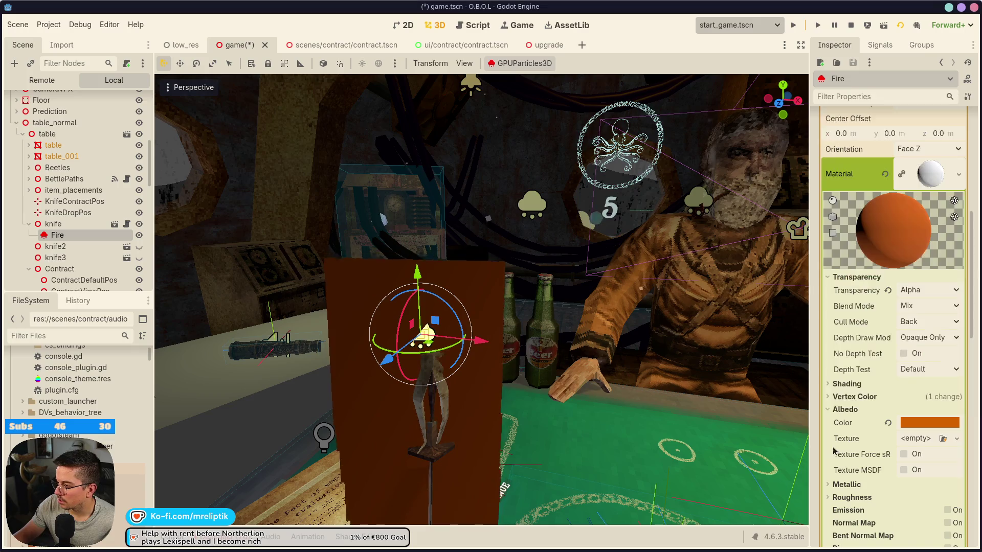
- Enable emission and set the emission colour to bright orange ff5500
scroll(880, 500, "down", 3)
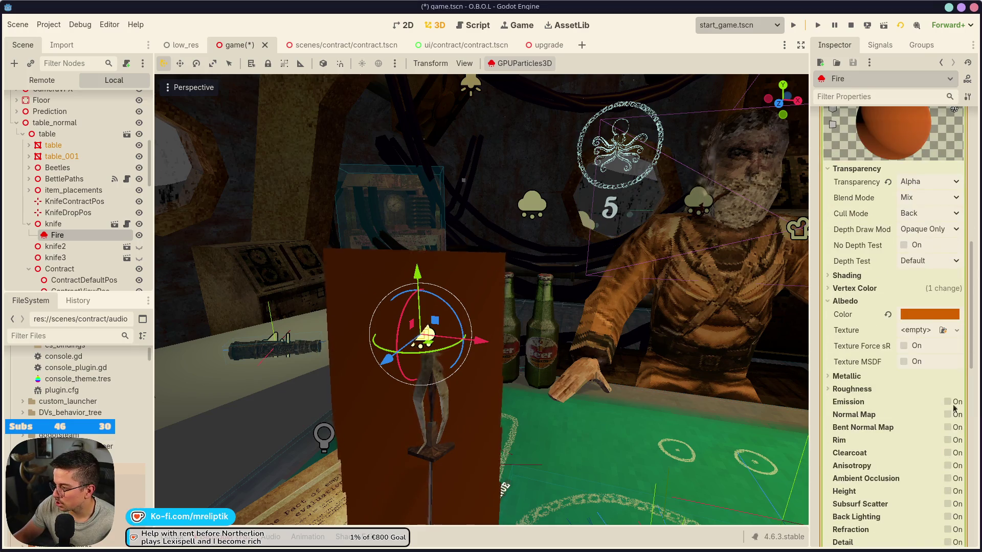
left_click(946, 401)
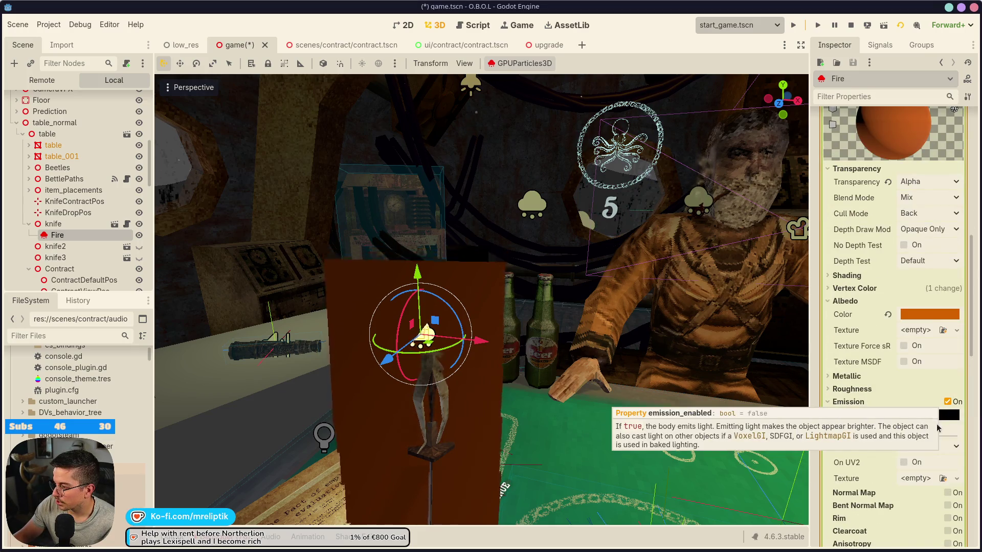
left_click(939, 415)
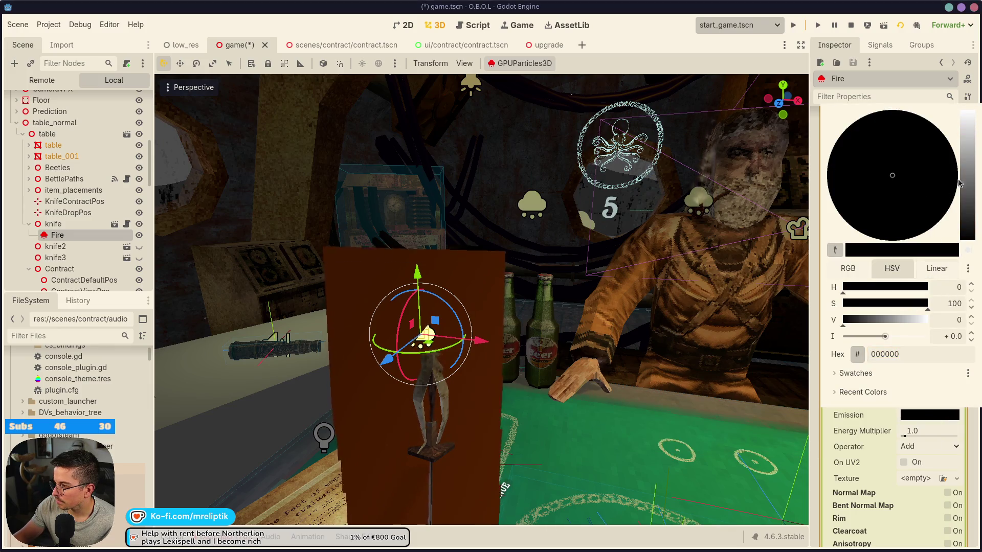
left_click_drag(966, 225, 966, 151)
left_click(915, 192)
left_click_drag(919, 200, 974, 227)
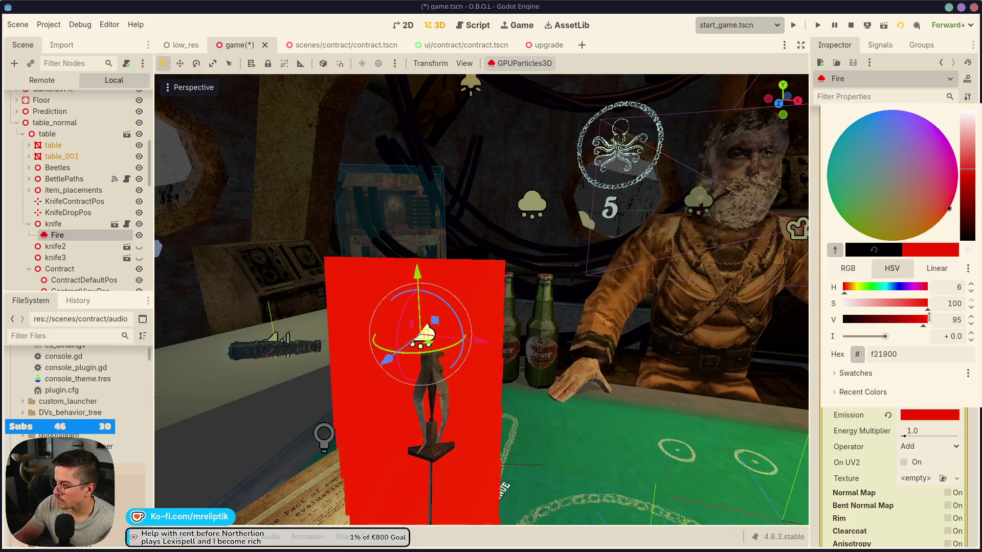
mouse_move(927, 310)
left_mouse_down()
mouse_move(920, 316)
mouse_move(944, 331)
left_mouse_up()
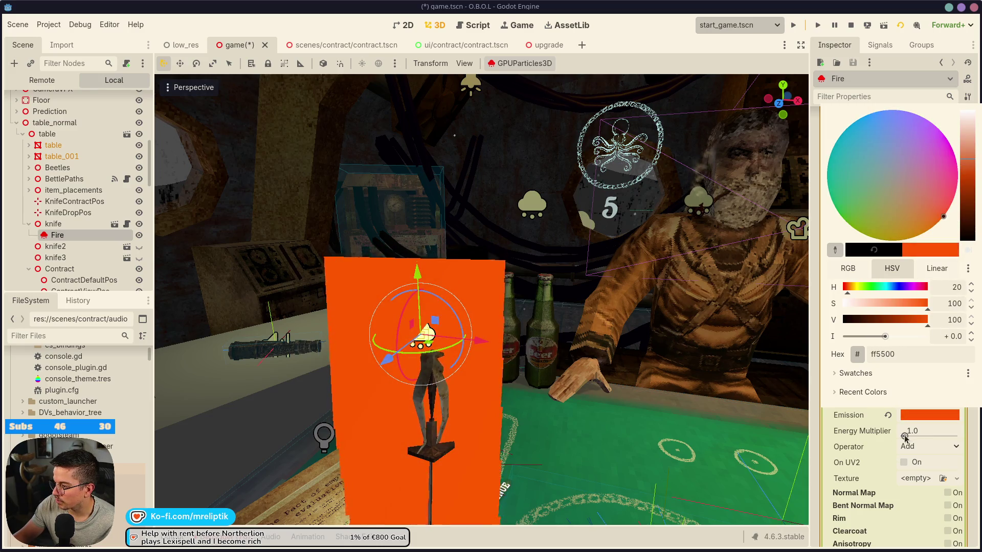
left_click(904, 438)
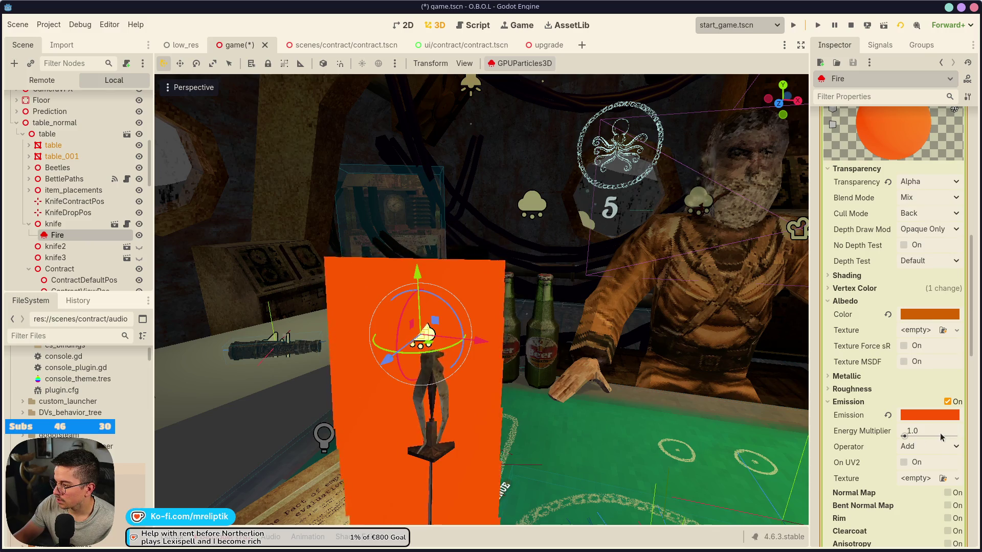